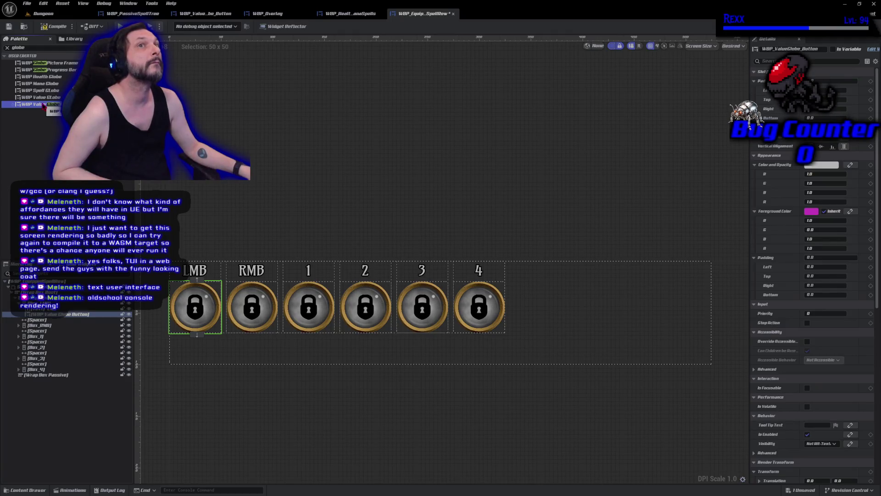
Open WBP_ValueGlobe_Button in its own editor tab and bring up the Content Drawer.
left_click_drag(44, 105, 37, 105)
double_click(38, 105)
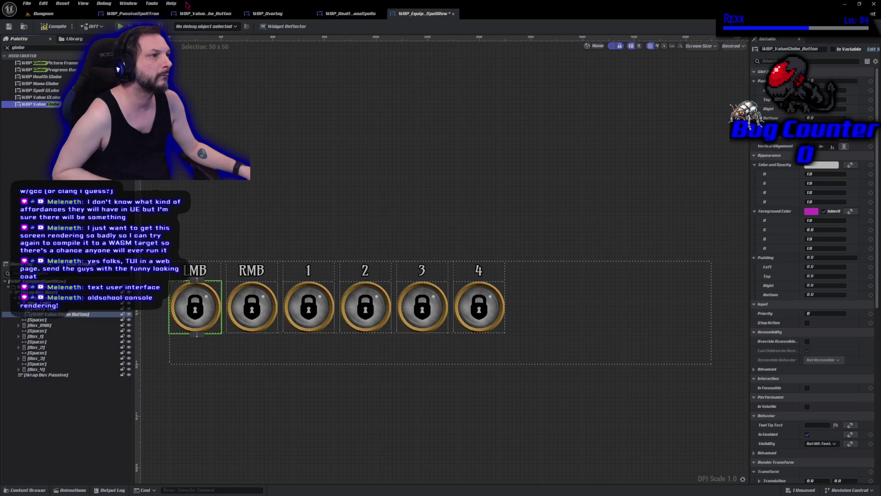
left_click(29, 490)
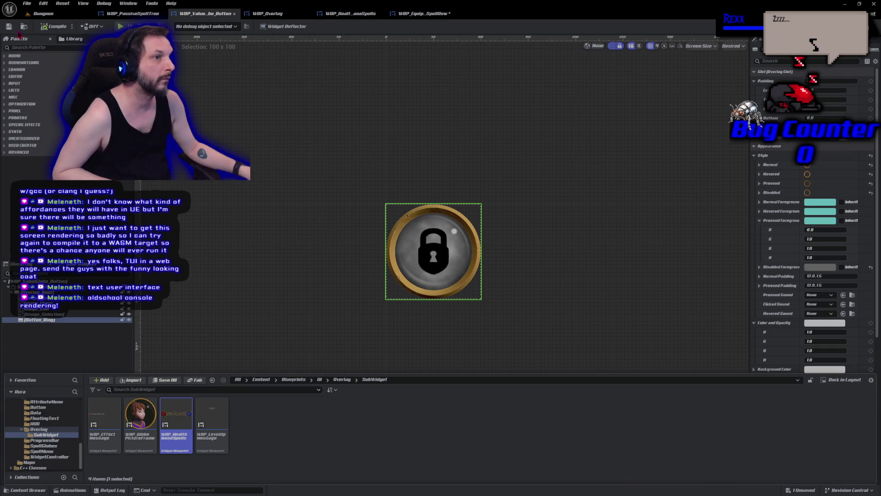
Rename the value globe button asset in the SpellGlobes folder to WBP_SpellGlobe_Button.
key("ctrl+b")
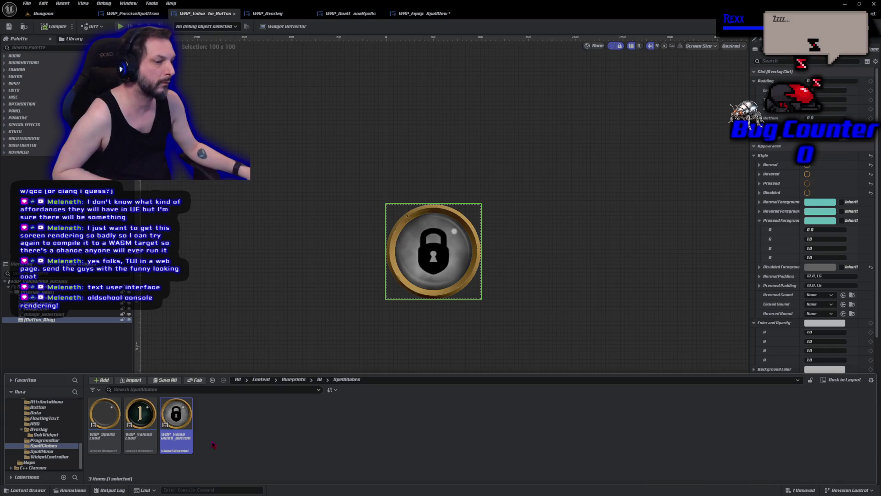
left_click(175, 434)
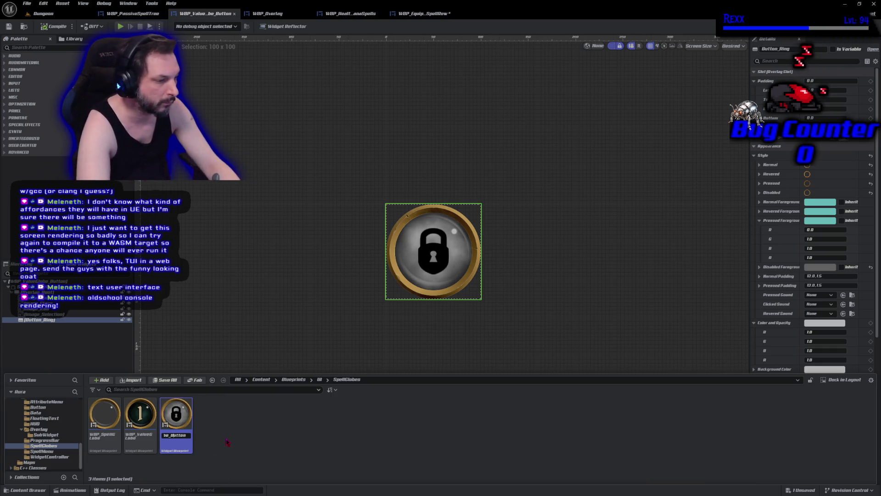
key("Left")
key("Left")
key("Left")
key("BackSpace")
key("BackSpace")
key("BackSpace")
type("Va")
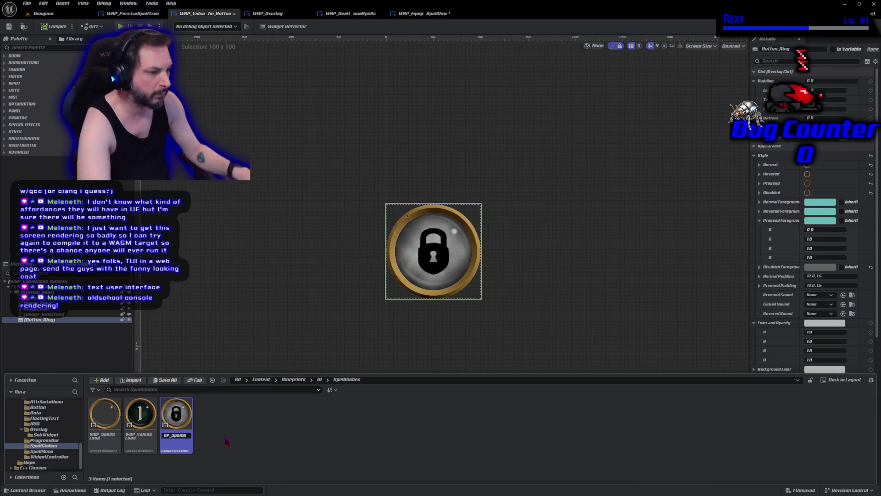
key("Return")
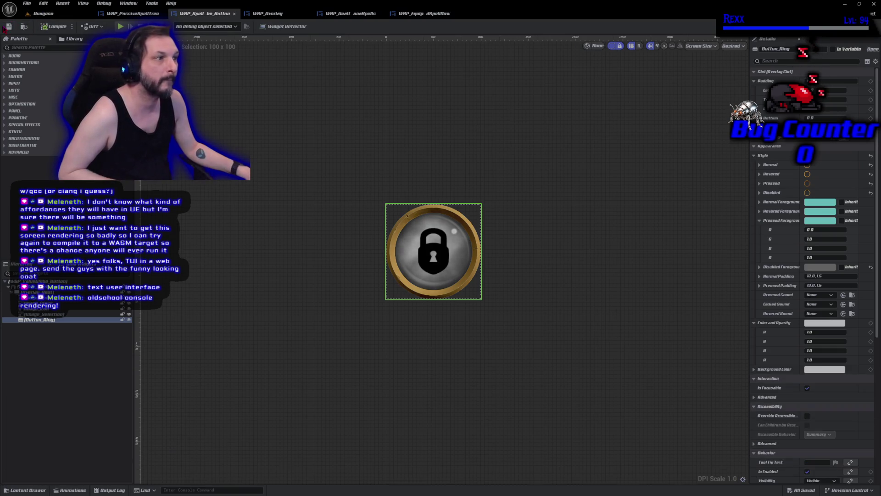
In WBP_EquippedSpellRow, add a WBP_SpellGlobe_Button from the Palette into Wrap Box Passive.
left_click(425, 13)
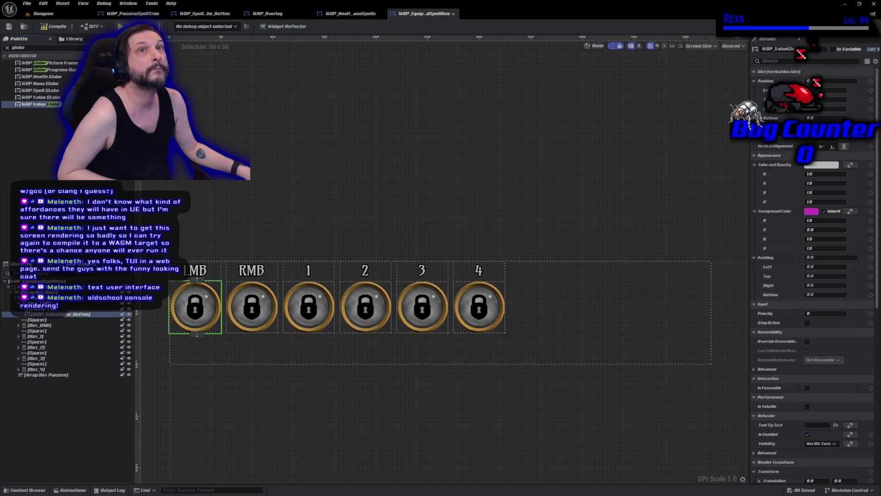
left_click(29, 47)
type("glob")
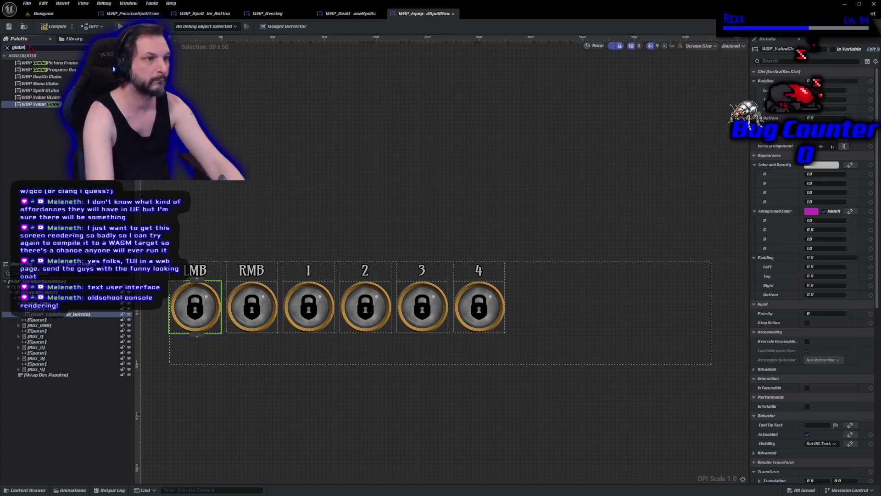
type("e")
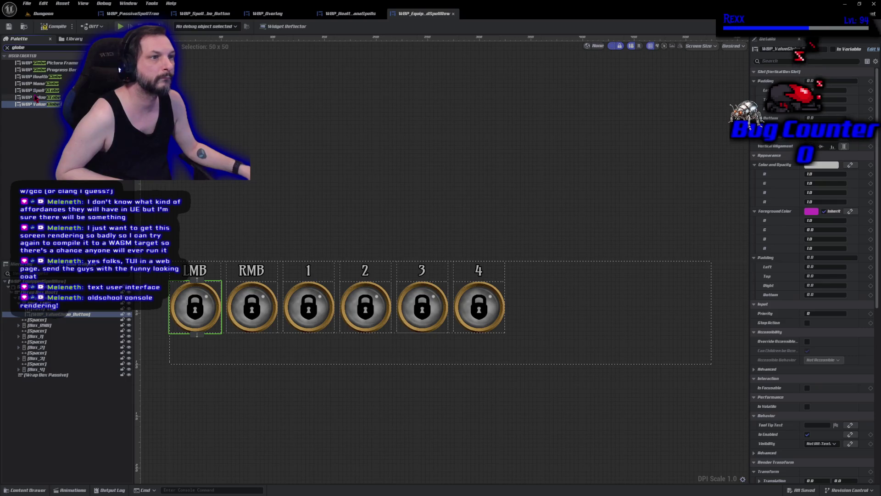
left_click(50, 27)
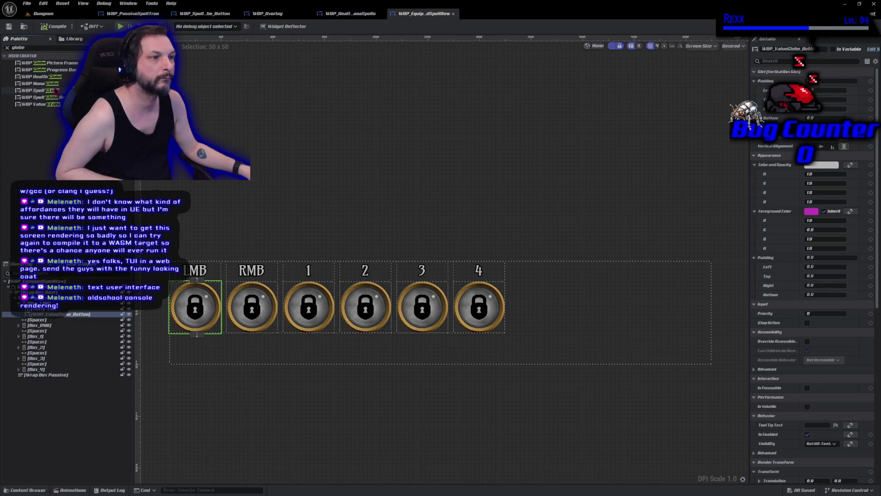
mouse_move(57, 98)
left_mouse_down()
mouse_move(58, 316)
mouse_move(45, 376)
left_mouse_up()
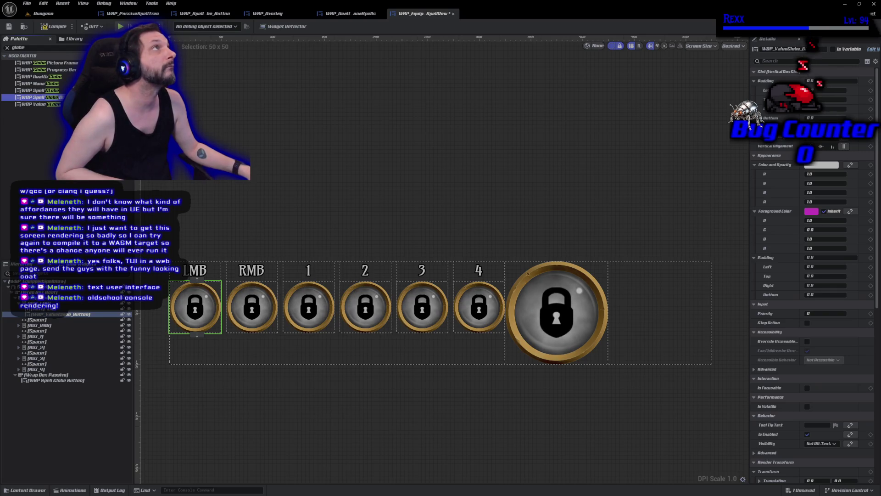
Filter the LMB globe's Details panel with 'prop' to show only Globe Properties.
left_click(766, 60)
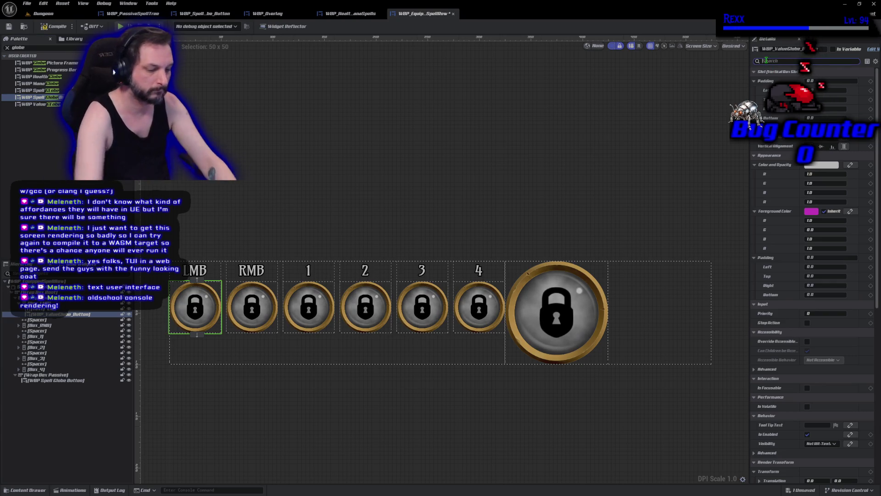
type("prop")
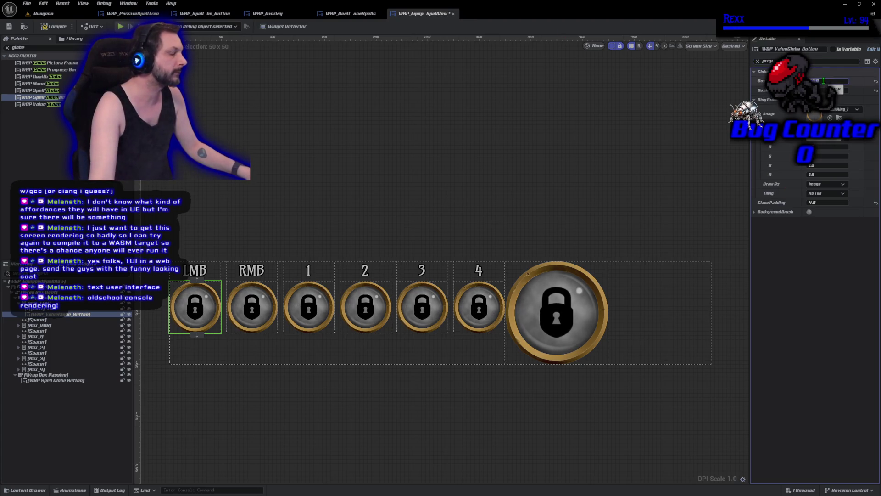
Try a 25 by 25 box on the LMB globe, then revert it to full size.
type("25")
key("Return")
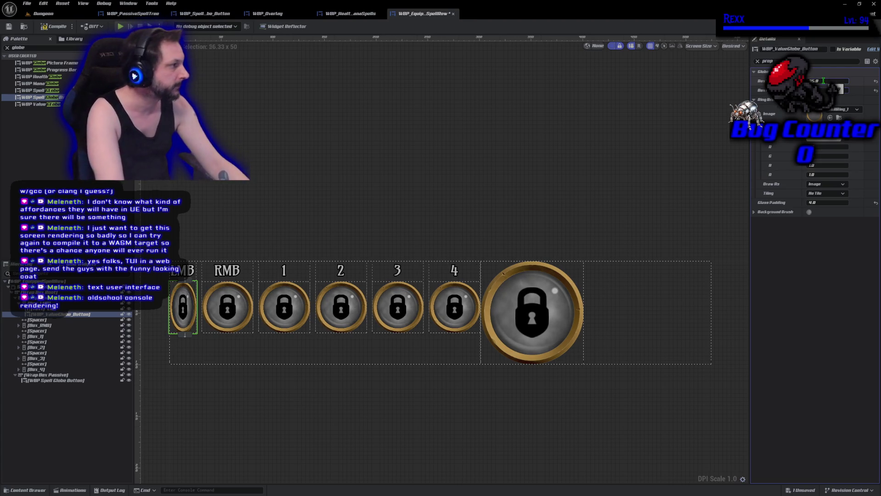
type("25")
key("Return")
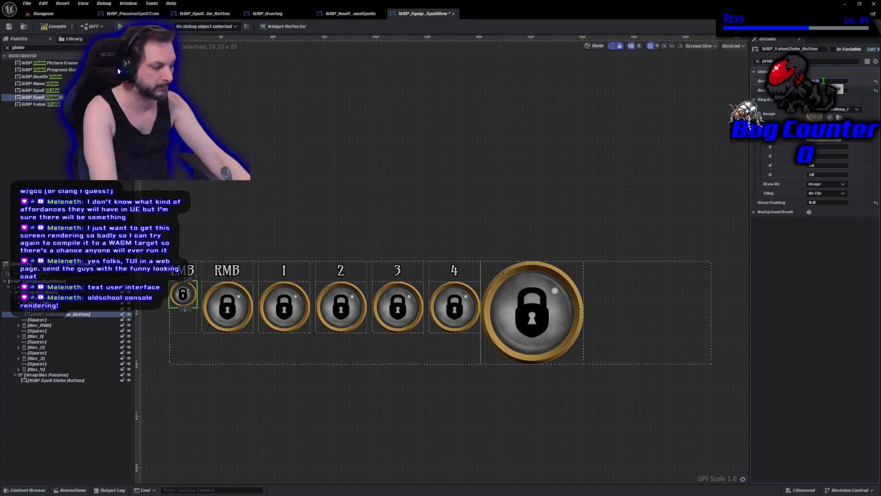
type("50")
key("Return")
type("50")
key("Return")
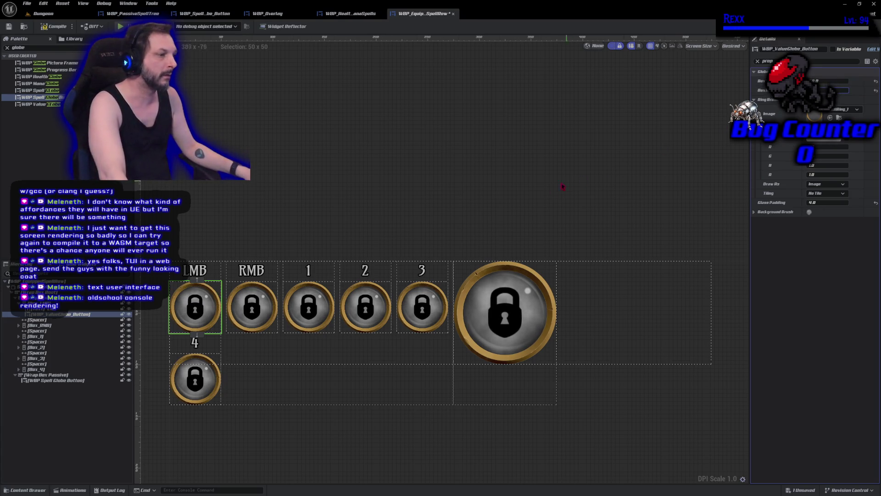
scroll(266, 302, "down", 2)
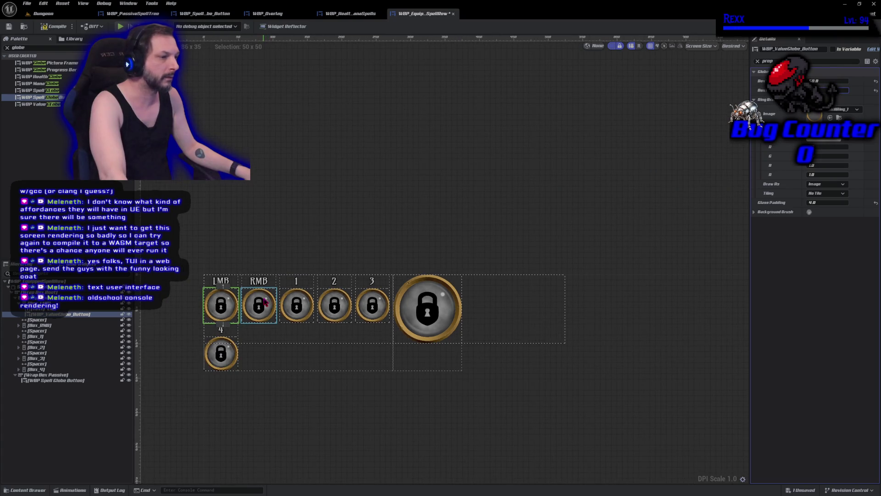
left_click(225, 440)
key("ctrl+z")
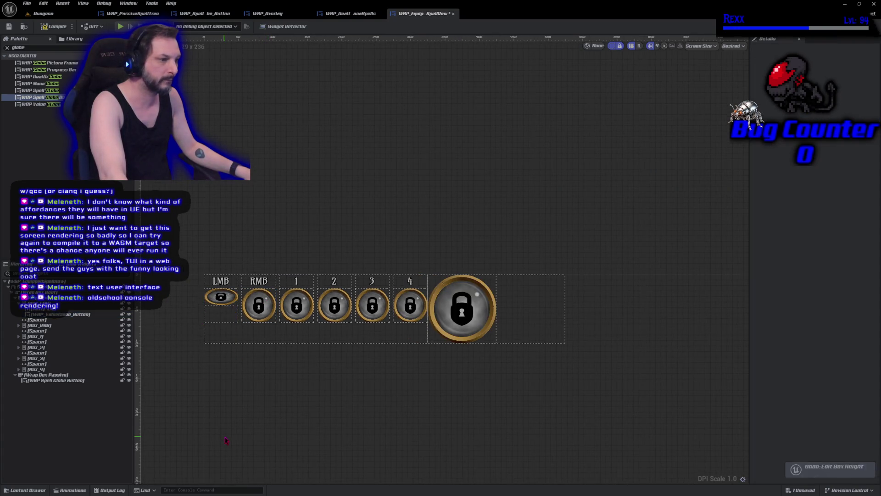
key("ctrl+z")
key("ctrl+z")
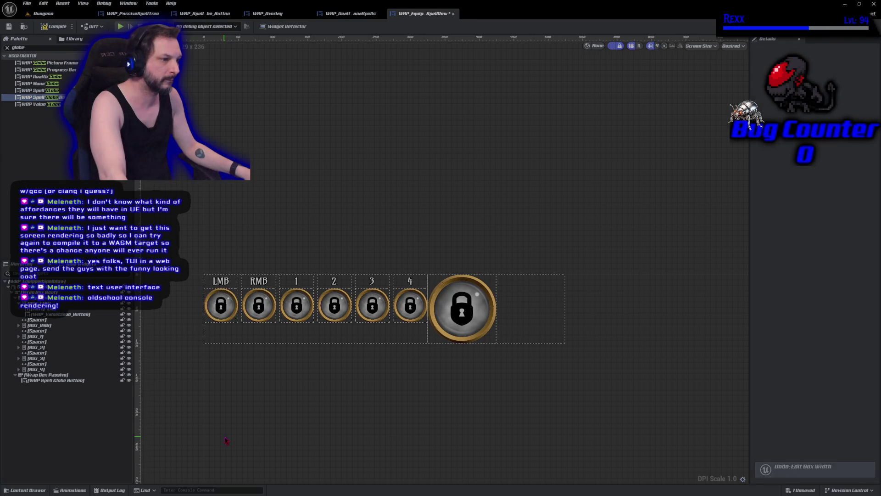
Set the passive spell globe's Box Width to 25.
left_click(480, 310)
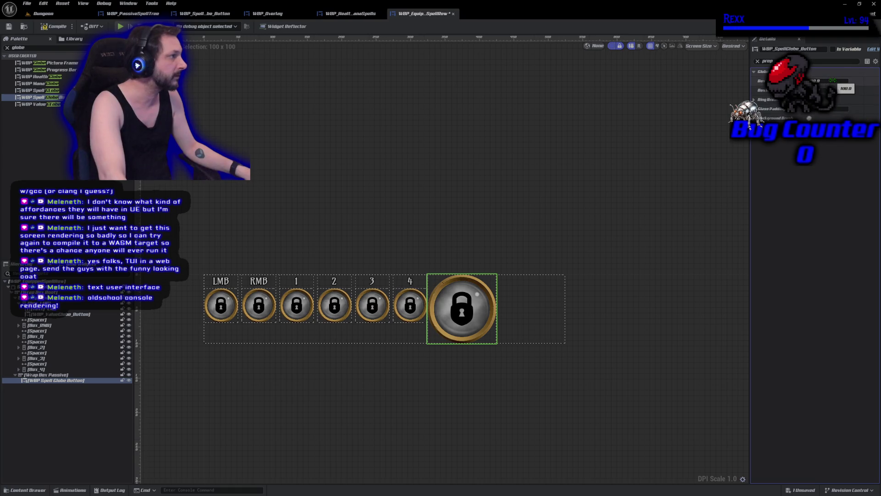
type("25")
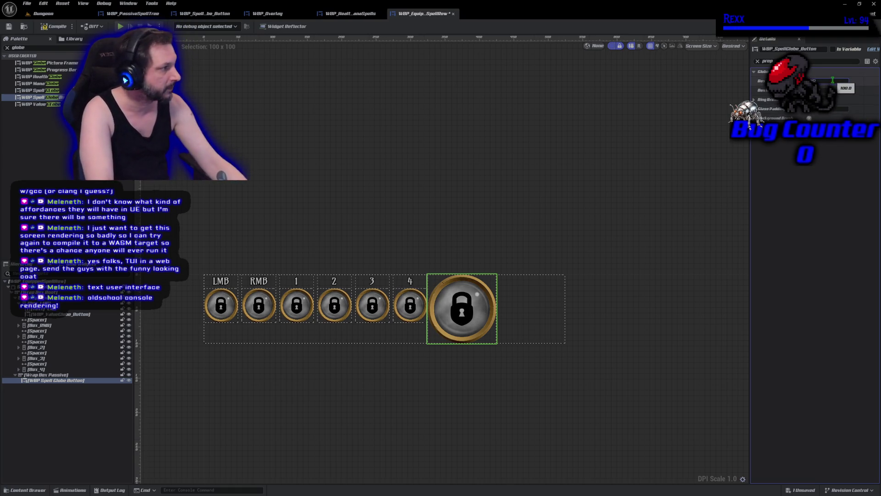
key("Return")
key("Return")
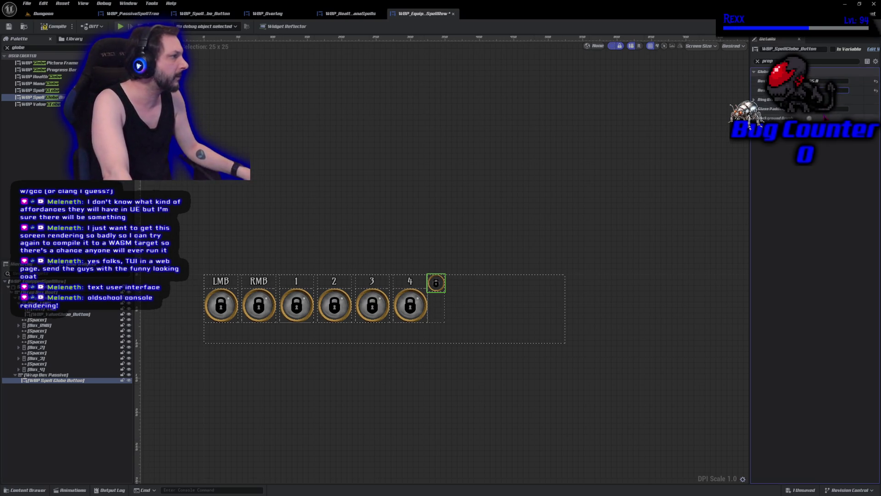
left_click(845, 109)
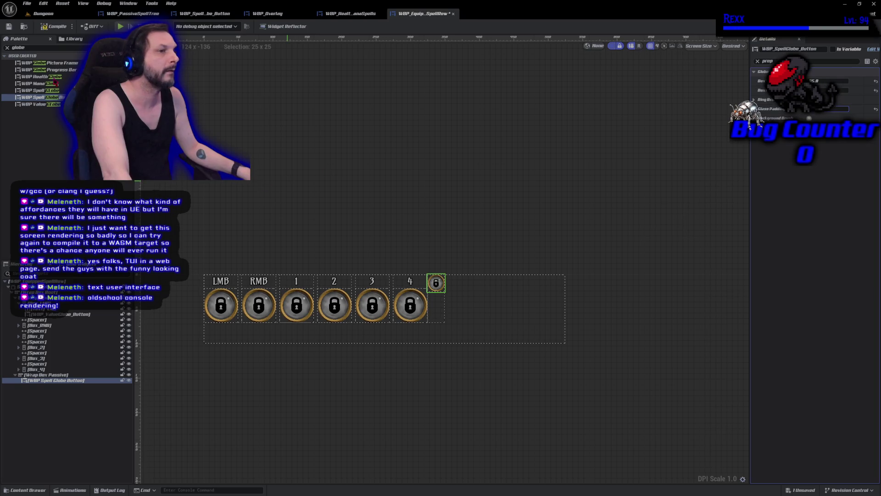
left_click(51, 28)
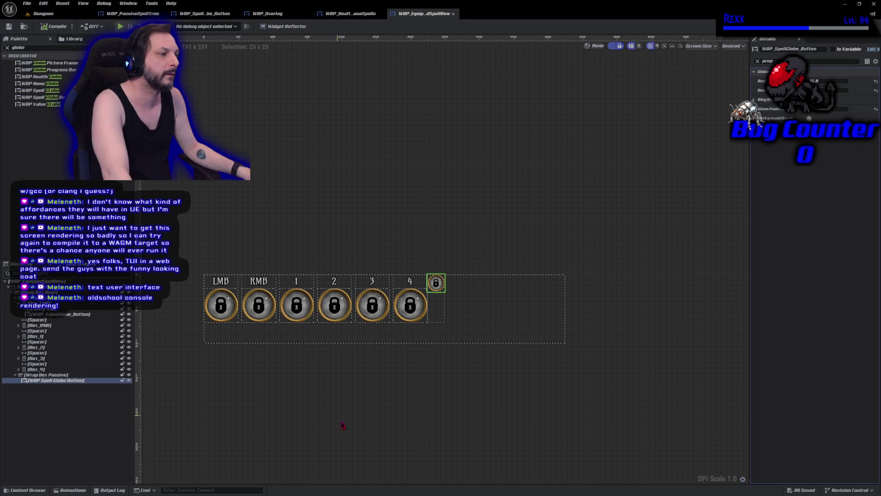
scroll(338, 413, "up", 3)
left_click_drag(372, 424, 346, 435)
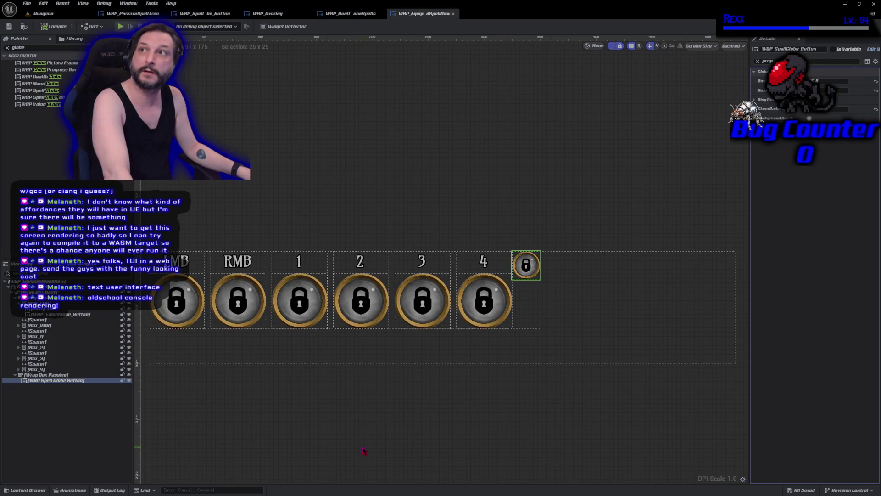
left_click(354, 181)
left_click_drag(357, 183, 359, 272)
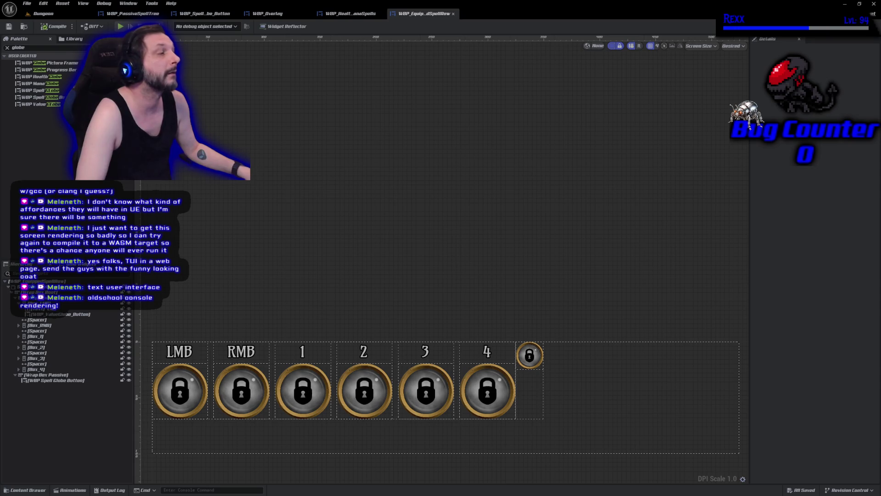
Resize the passive spell globe's box to 35 by 35.
left_click(531, 362)
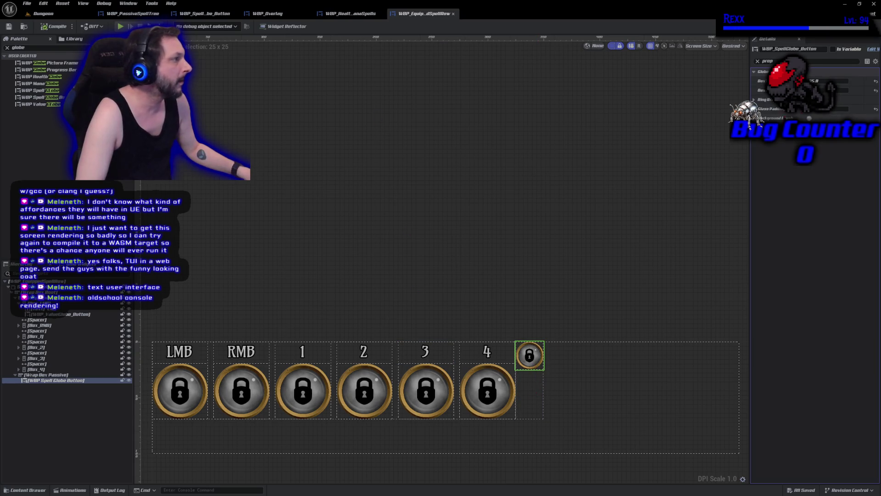
left_click(831, 81)
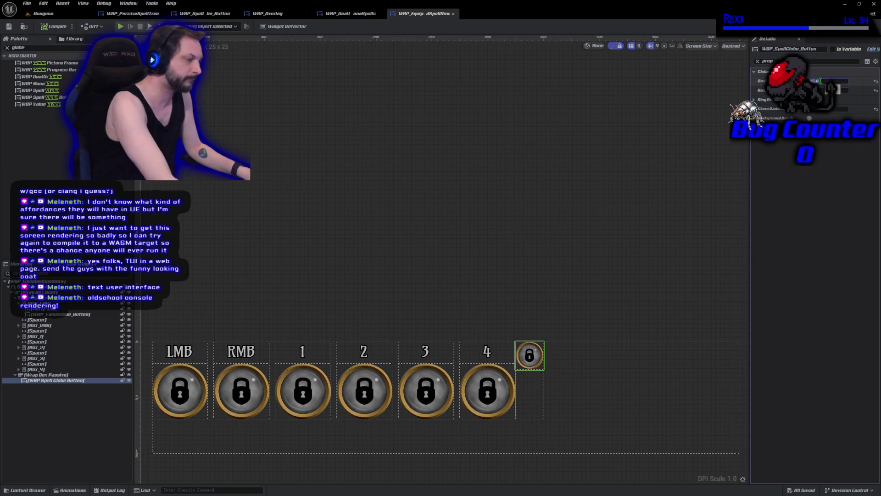
type("35")
key("Tab")
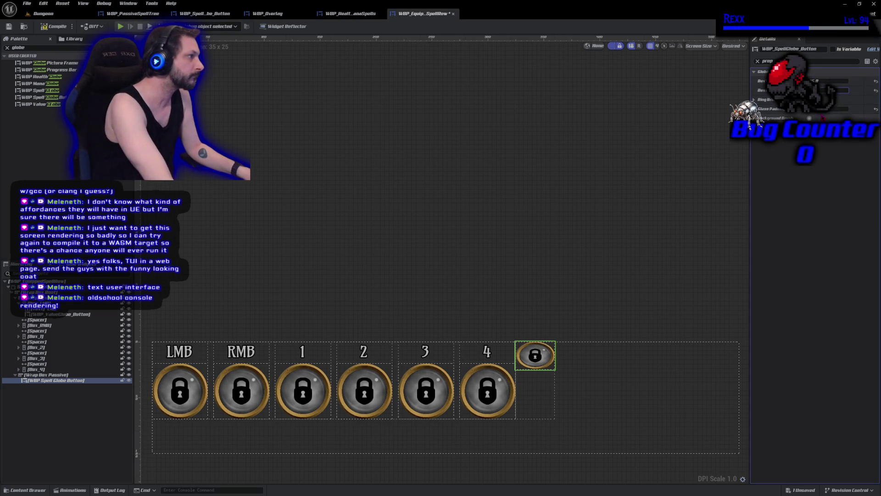
type("35")
key("Tab")
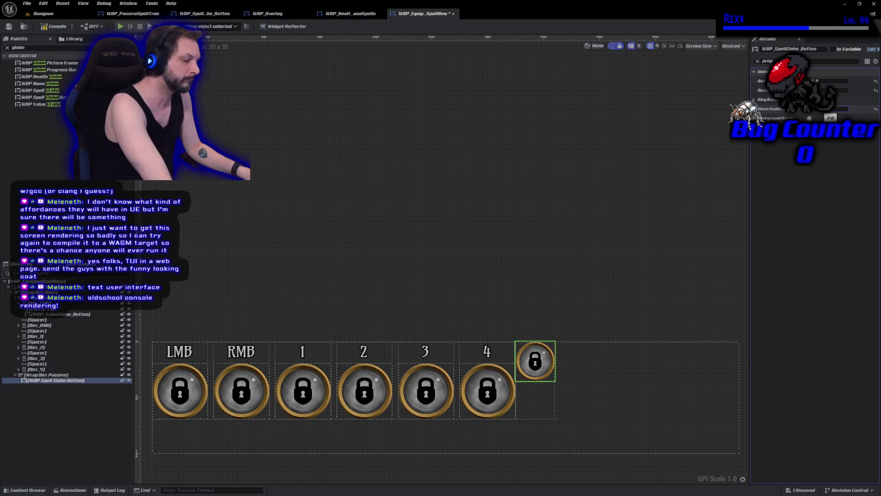
Compile and save the spell row, then view it inside WBP_Overlay.
left_click(53, 28)
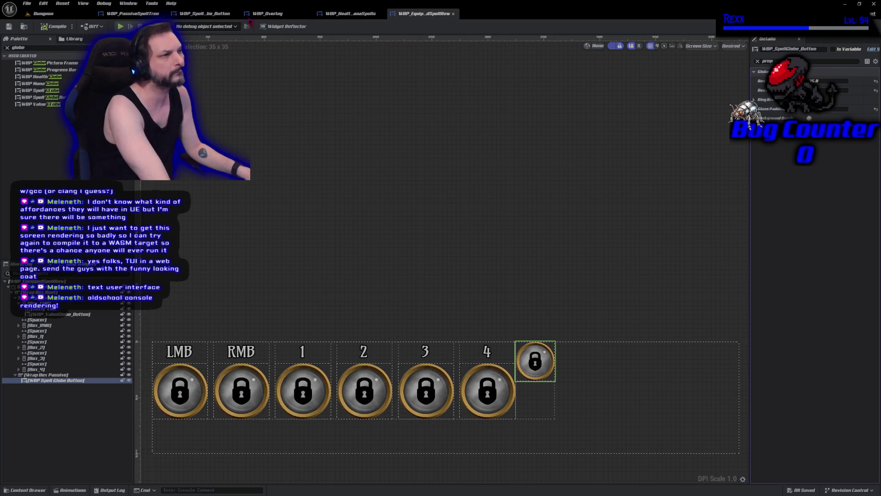
left_click(268, 13)
mouse_move(283, 317)
left_mouse_down()
mouse_move(309, 202)
mouse_move(292, 266)
left_mouse_up()
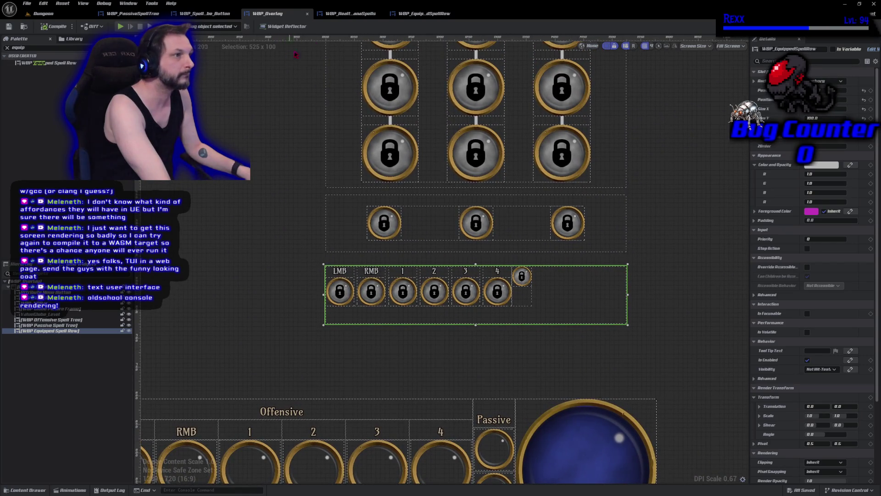
Switch to WBP_HealthManaSpells to review its Offensive and stacked Passive slot layout.
left_click(354, 15)
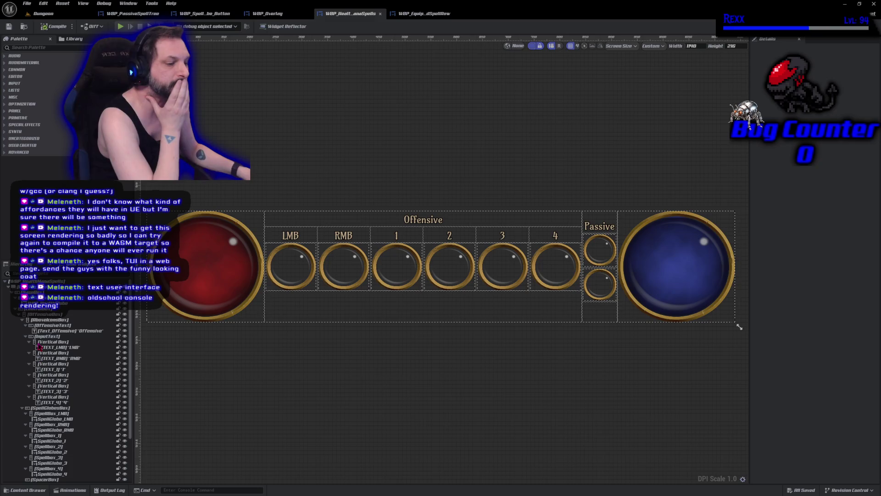
Add a second globe to the passive group, stacking two passive slots after a spacer beside slot 4.
left_click(424, 14)
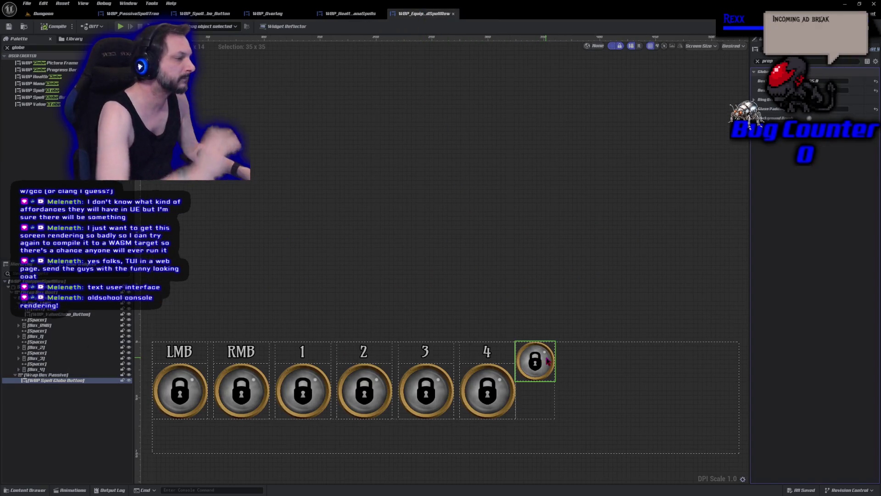
left_click_drag(41, 97, 546, 400)
left_click(37, 386)
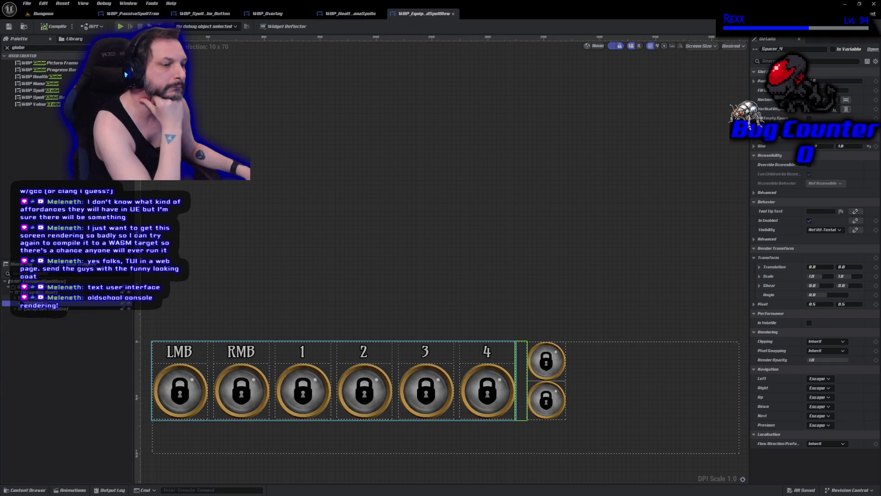
right_click(48, 298)
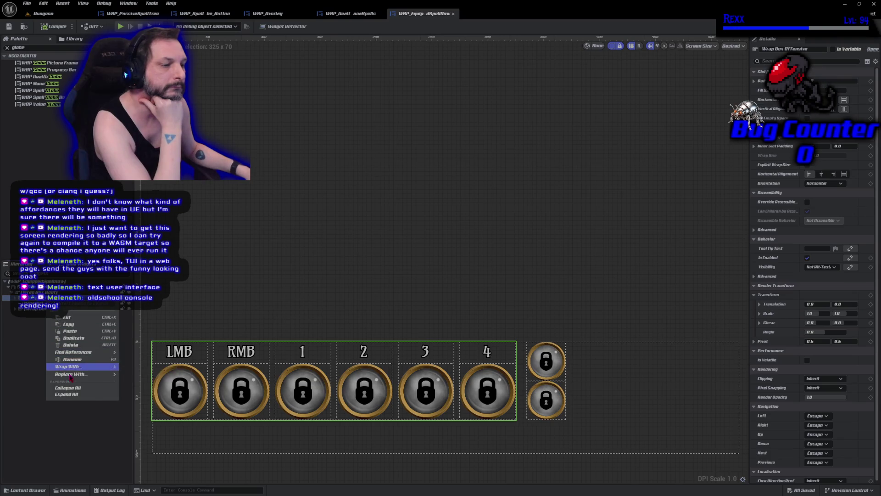
Wrap Wrap Box Offensive in a Vertical Box and search the Palette for 'text'.
mouse_move(68, 367)
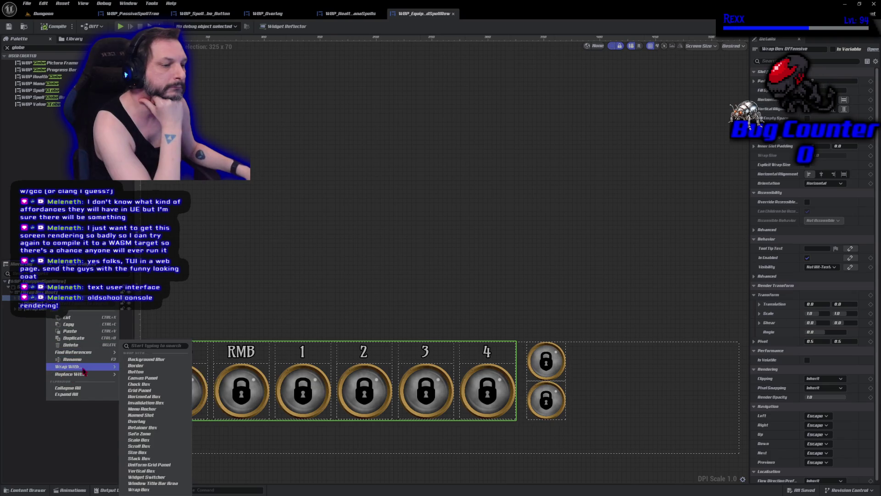
left_click(144, 476)
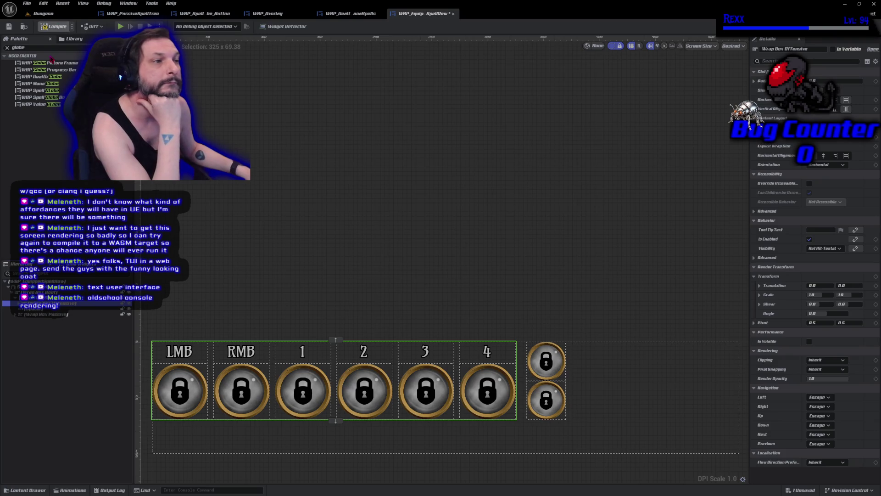
left_click(47, 48)
key("ctrl+a")
type("te")
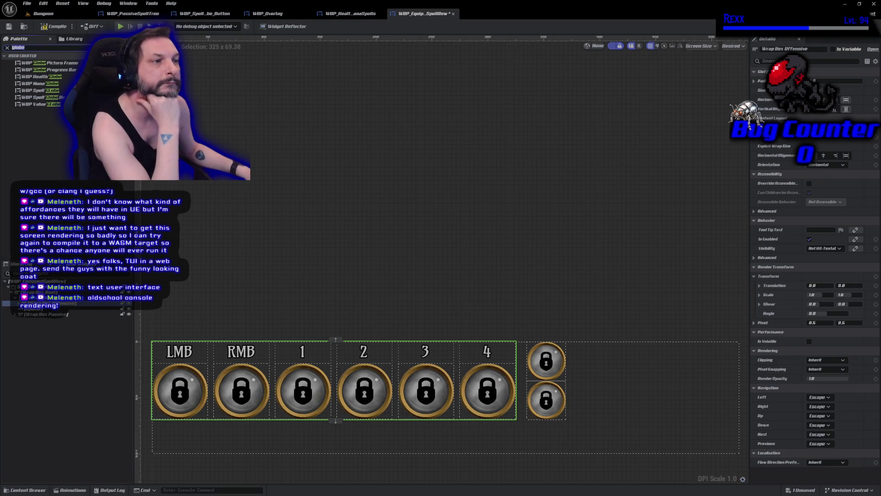
type("xt")
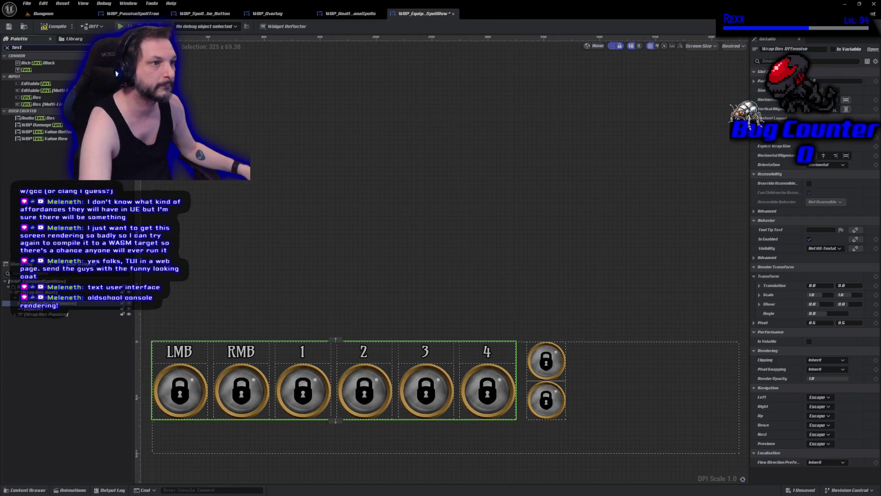
Place a Text Block above the Offensive slots in Vertical Box_Offensive and save the spell row.
mouse_move(41, 71)
left_mouse_down()
mouse_move(78, 257)
mouse_move(57, 315)
mouse_move(51, 307)
left_mouse_up()
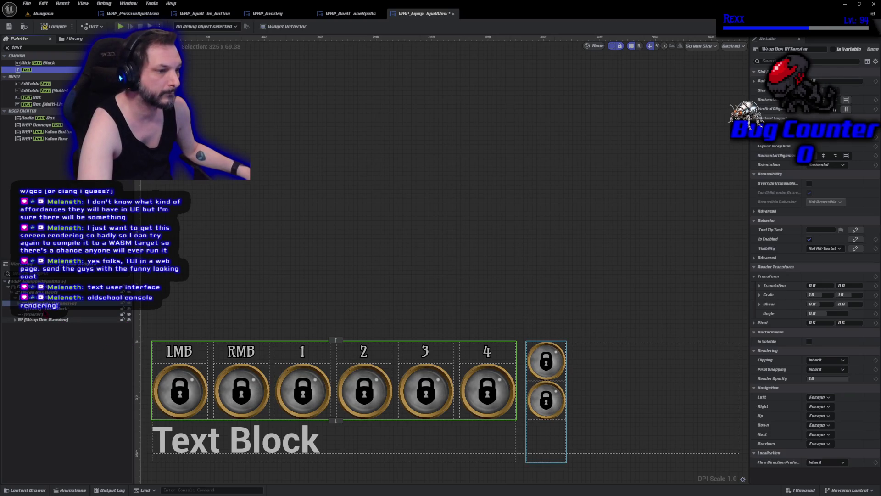
left_click(46, 308)
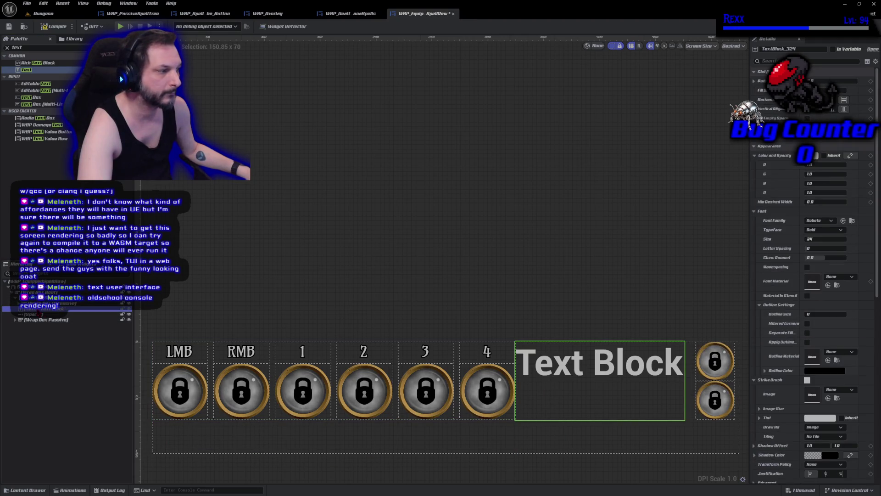
key("ctrl+z")
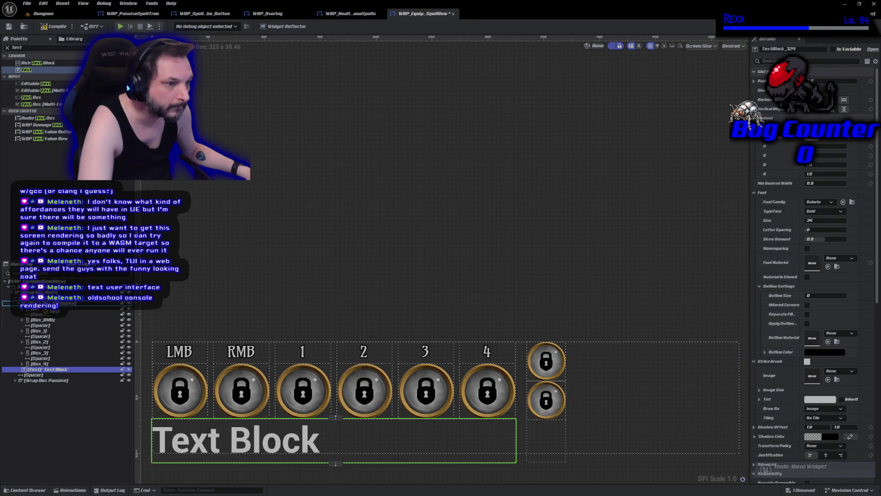
key("ctrl+y")
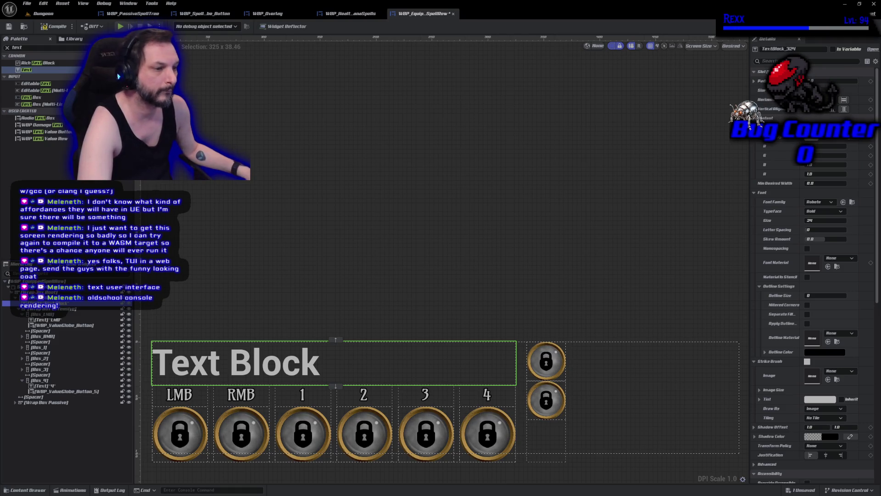
left_click(41, 298)
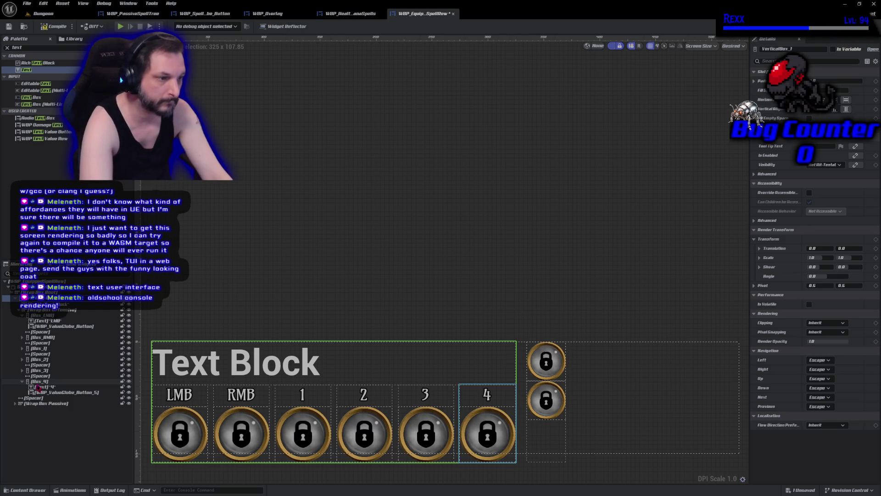
left_click(68, 310)
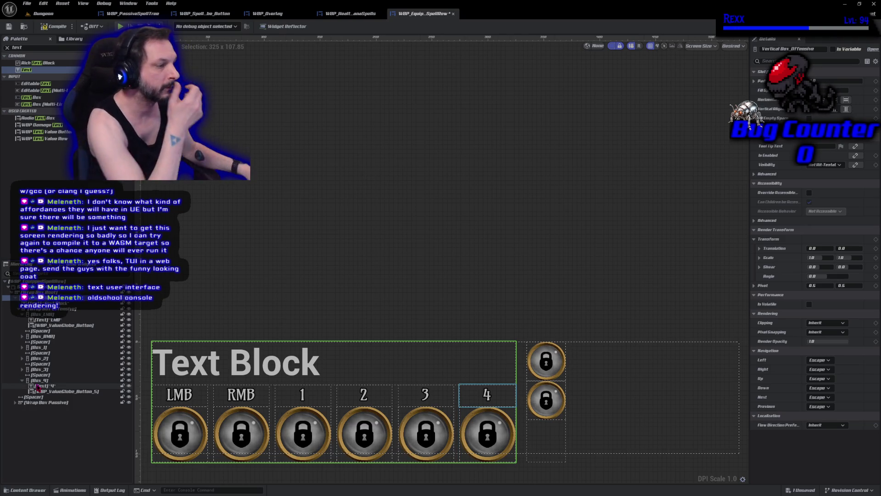
key("ctrl+s")
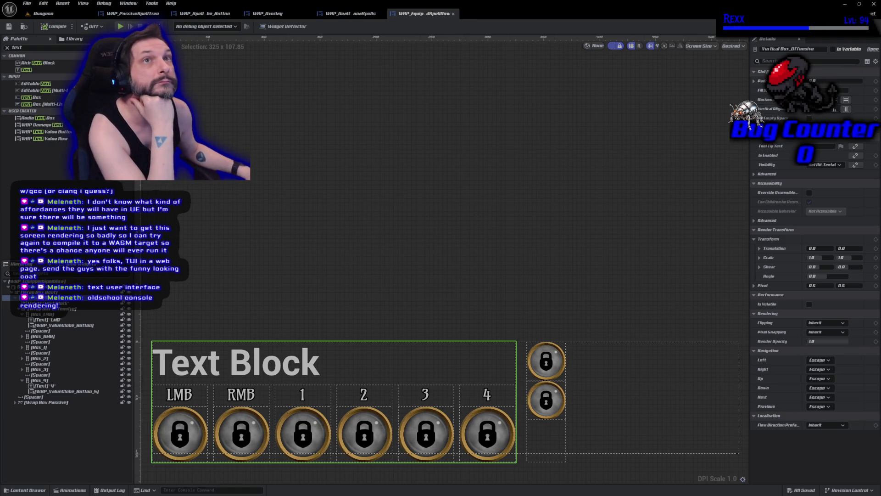
left_click(41, 303)
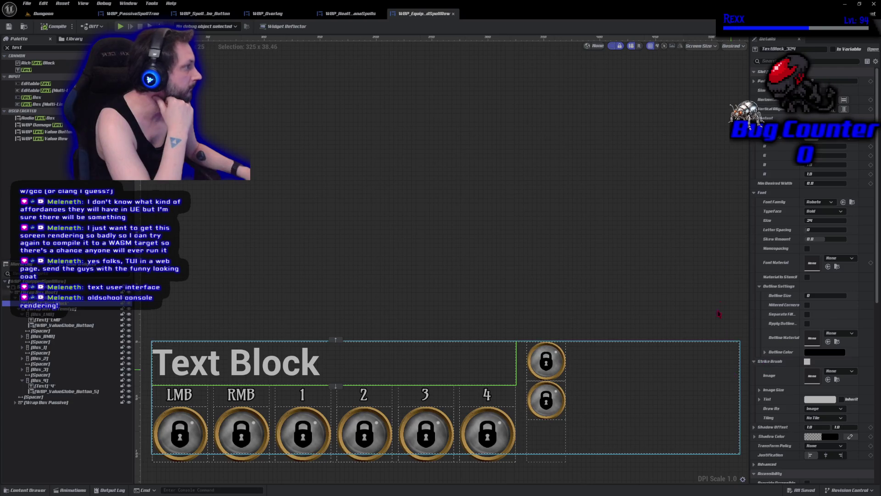
Set the header text to 'Offensive' in PirataOne, outline size 1, size 14, and save.
scroll(813, 275, "up", 1)
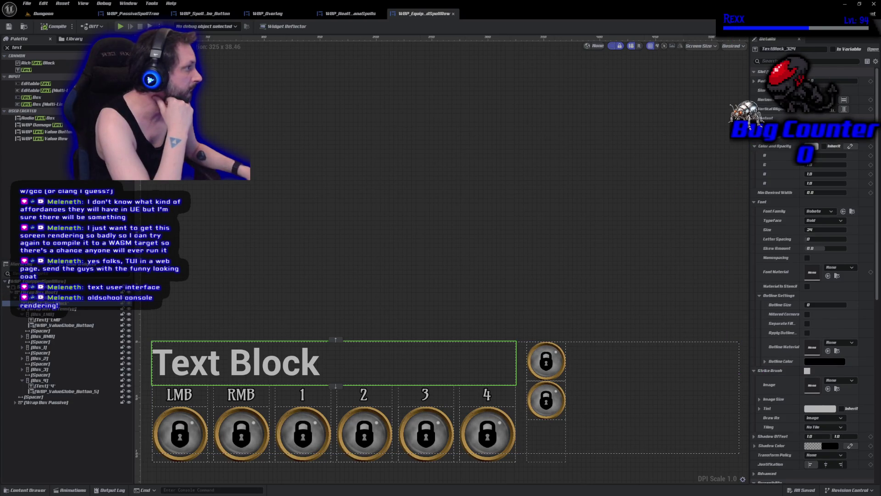
type("Offensive")
key("Return")
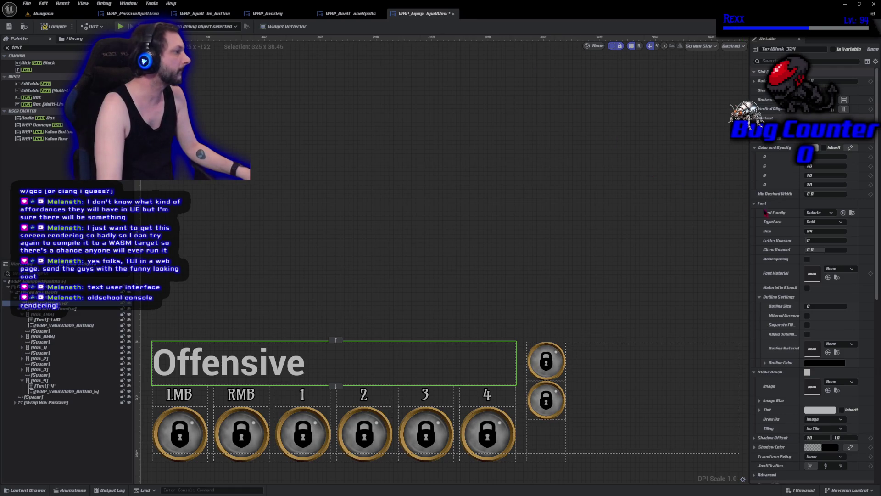
left_click(817, 212)
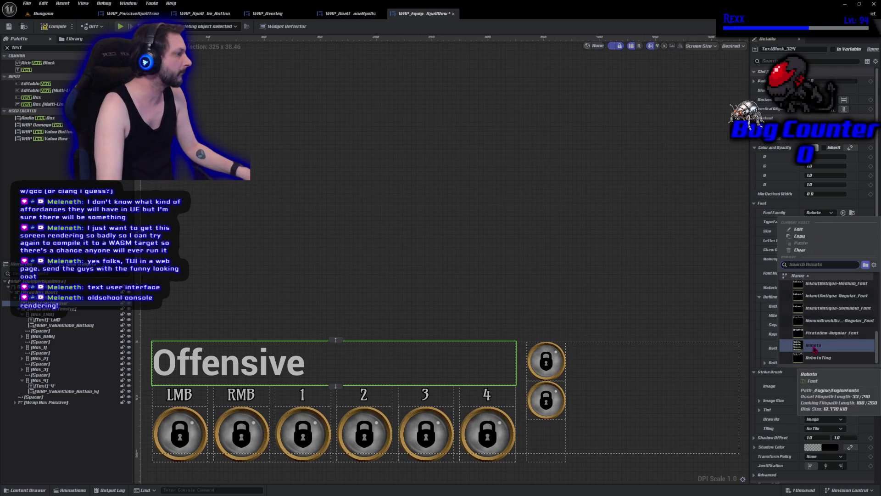
left_click(831, 333)
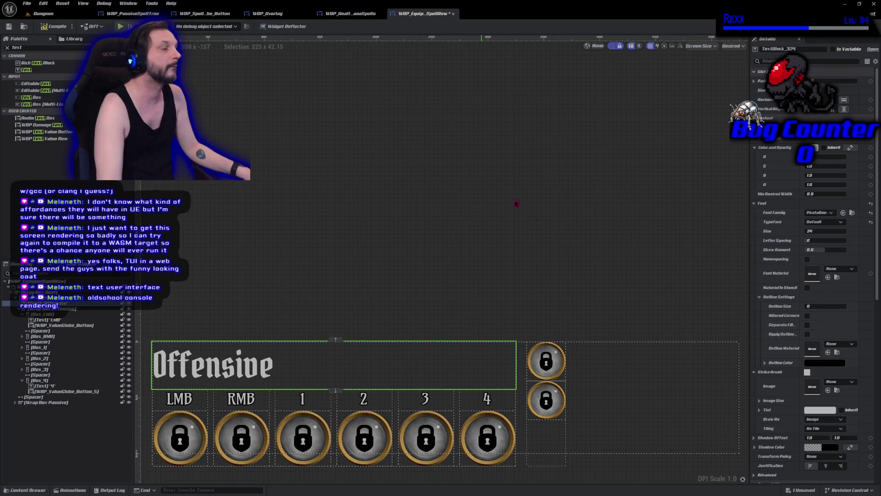
left_click(828, 306)
type("1")
left_click(816, 231)
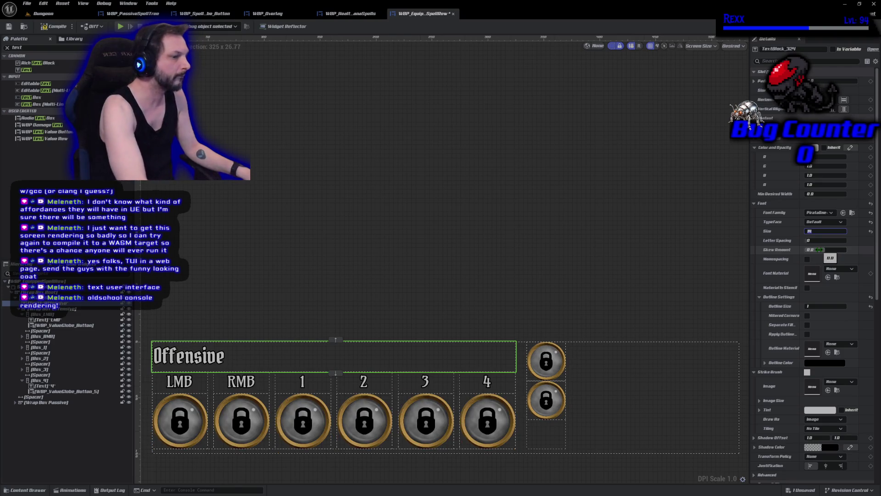
left_click(55, 27)
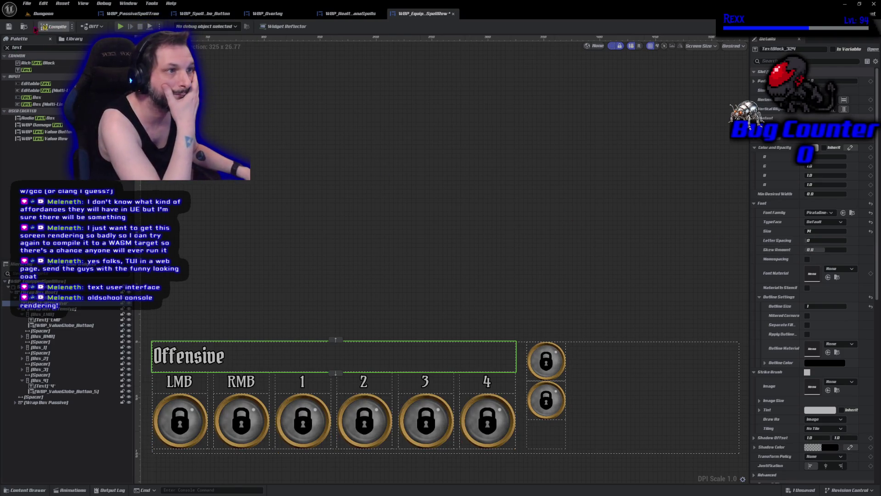
left_click(9, 27)
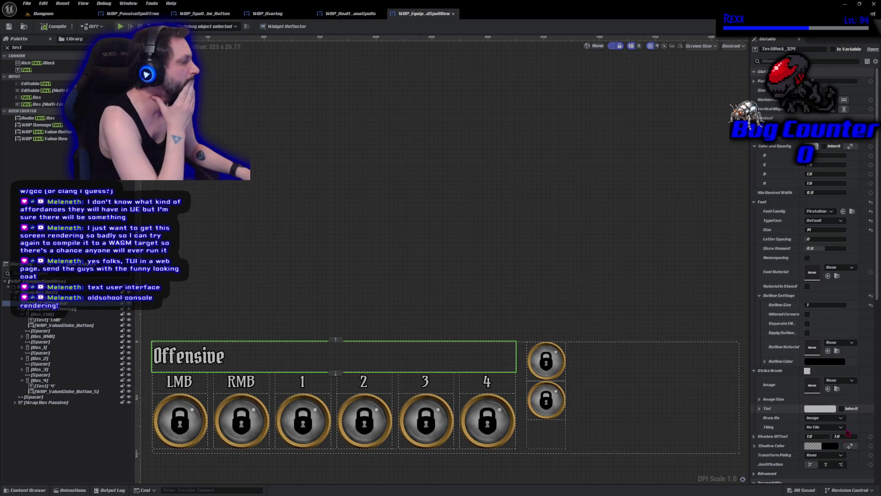
Centre the Offensive text in its box and horizontally above the slots, then save.
left_click(825, 465)
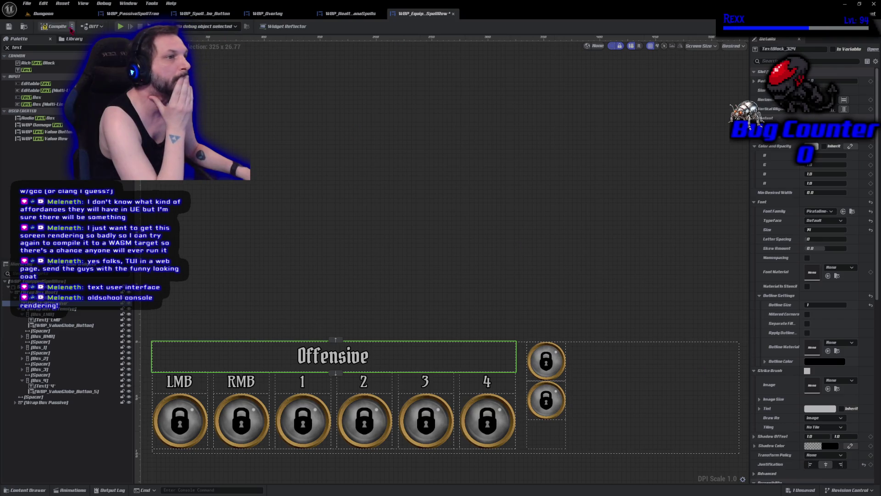
left_click(8, 26)
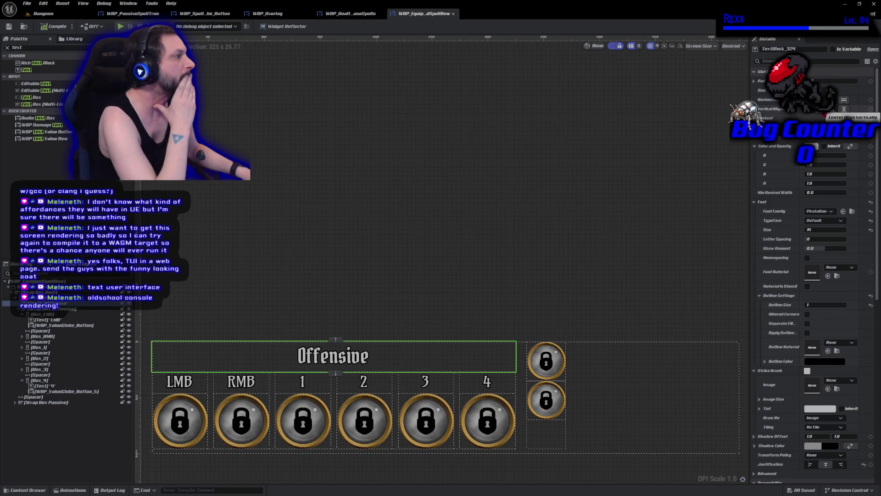
left_click(826, 99)
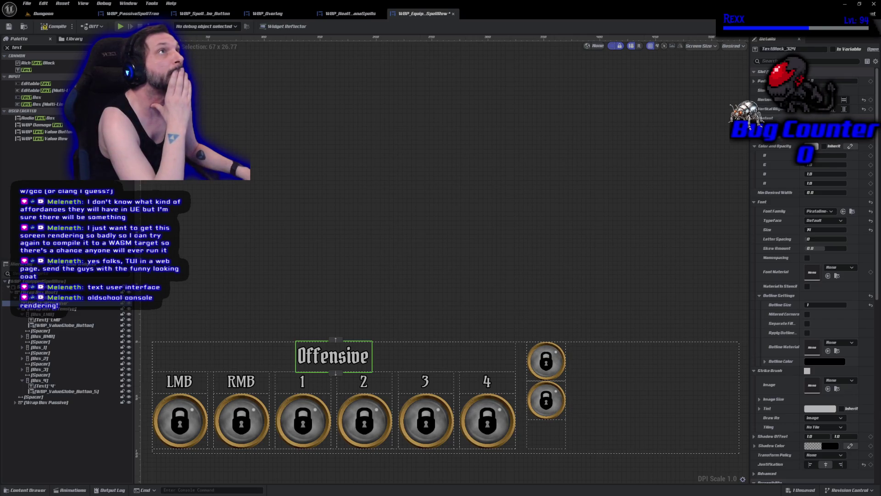
key("ctrl+s")
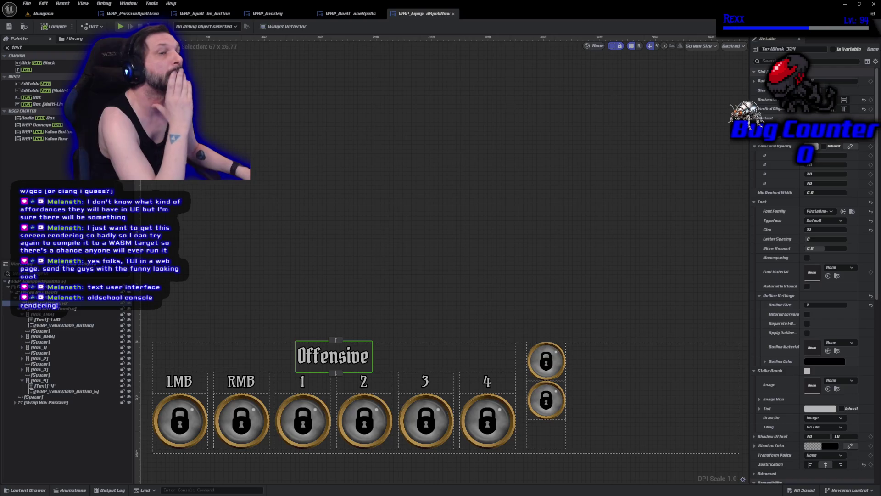
Collapse the Offensive slot group in the hierarchy and select the Passive wrap box.
left_click(50, 308)
key("Left")
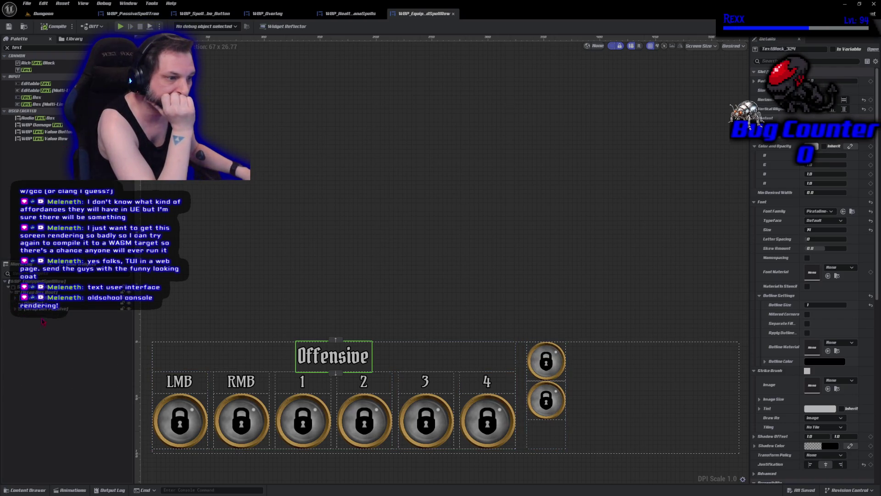
left_click(48, 310)
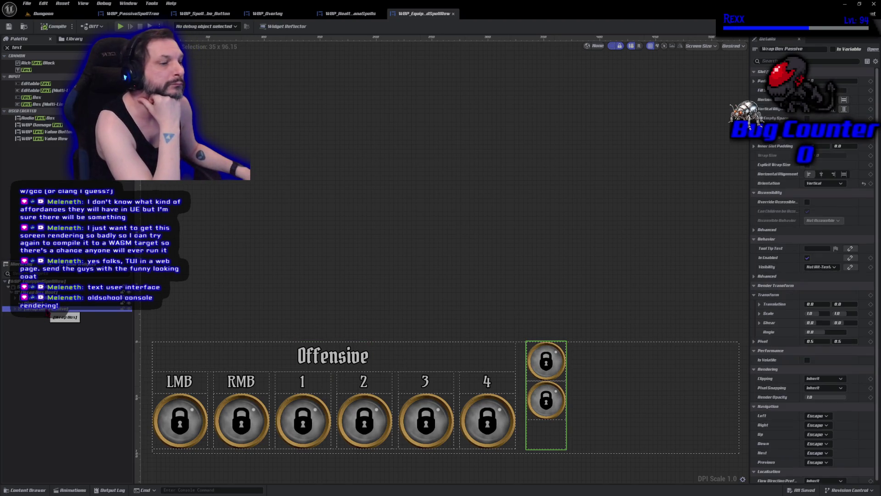
Wrap the Passive wrap box in a new Vertical Box named Vertical Box Passive.
right_click(47, 311)
mouse_move(92, 377)
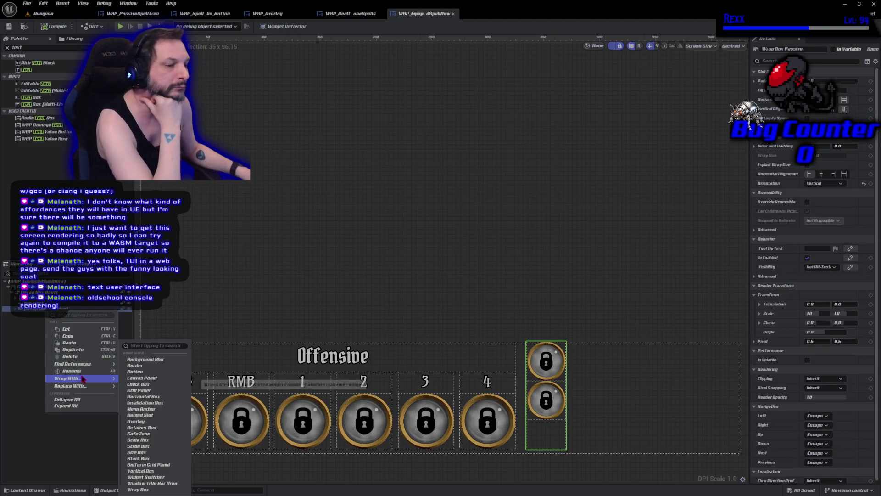
left_click(135, 471)
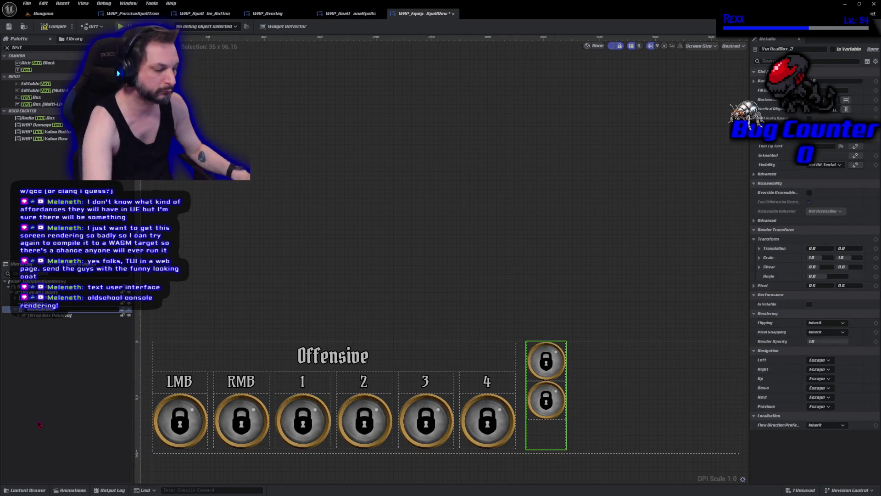
type("Passive")
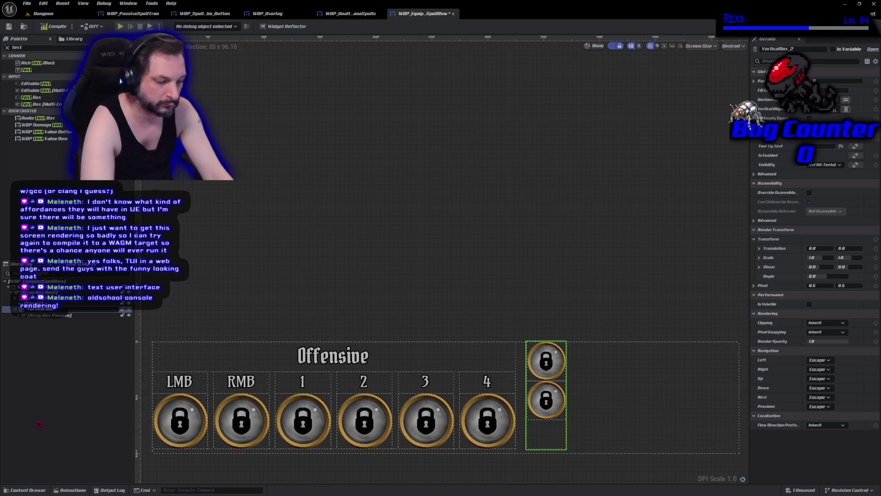
key("Return")
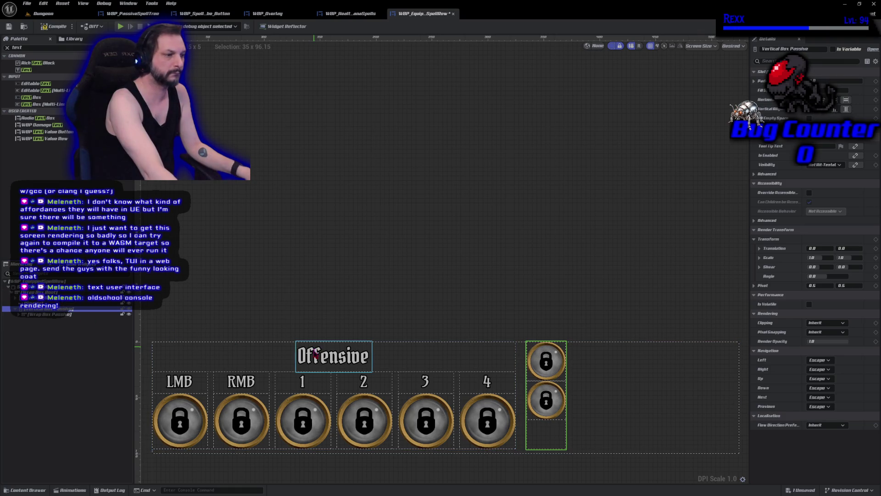
Paste a copy of the Offensive header into Vertical Box Passive, above the slots, reading 'Passive'.
left_click(315, 359)
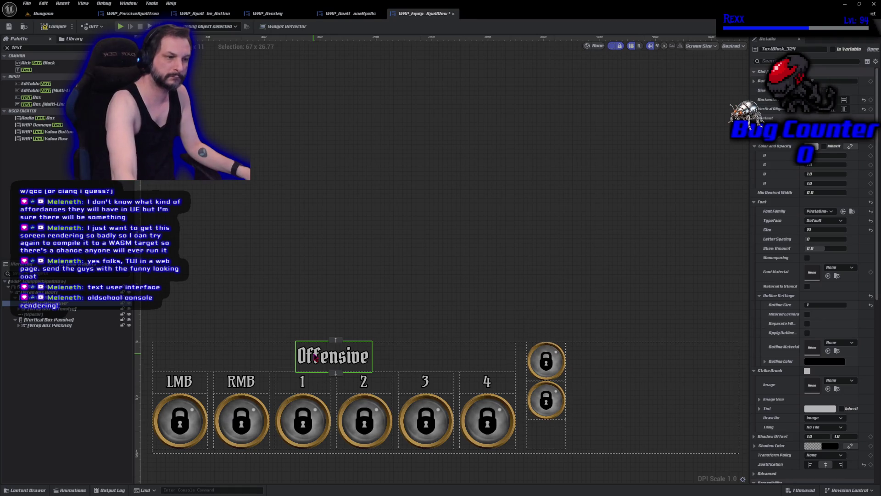
left_click(56, 321)
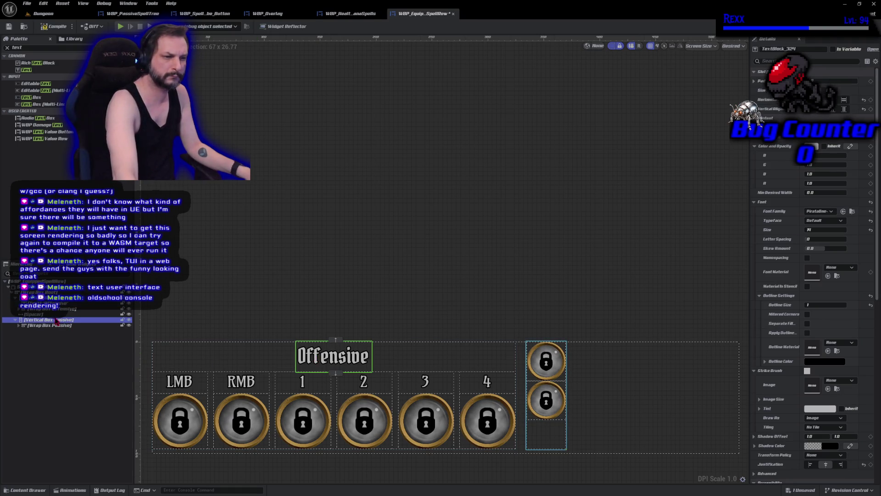
key("ctrl+v")
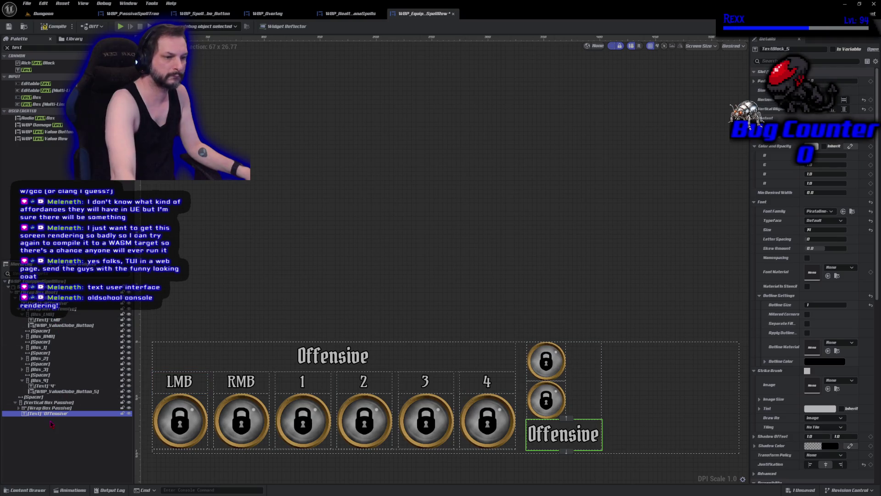
left_click_drag(48, 416, 46, 409)
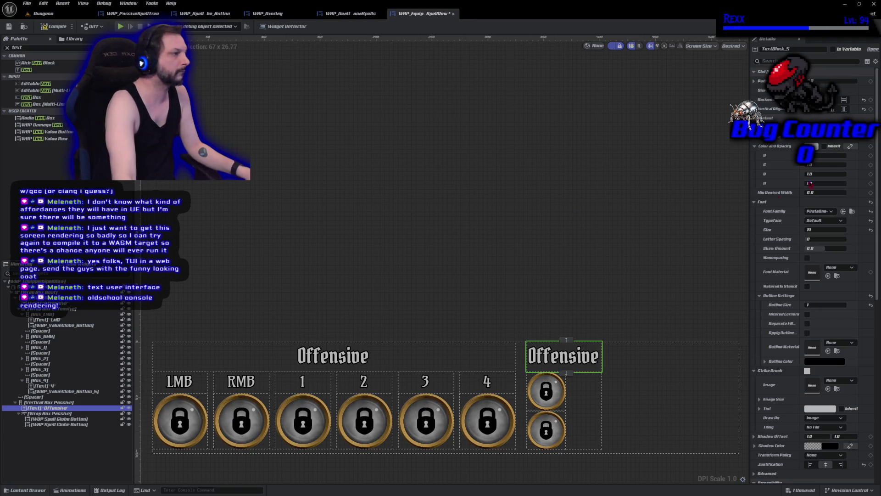
type("Passive")
key("Return")
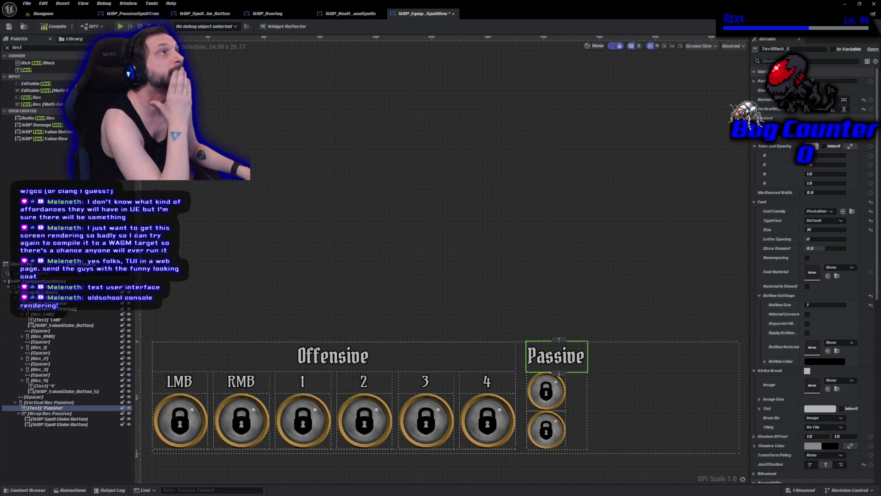
Centre the passive slots horizontally under their header, compile and save, then play-test the HUD.
left_click(43, 415)
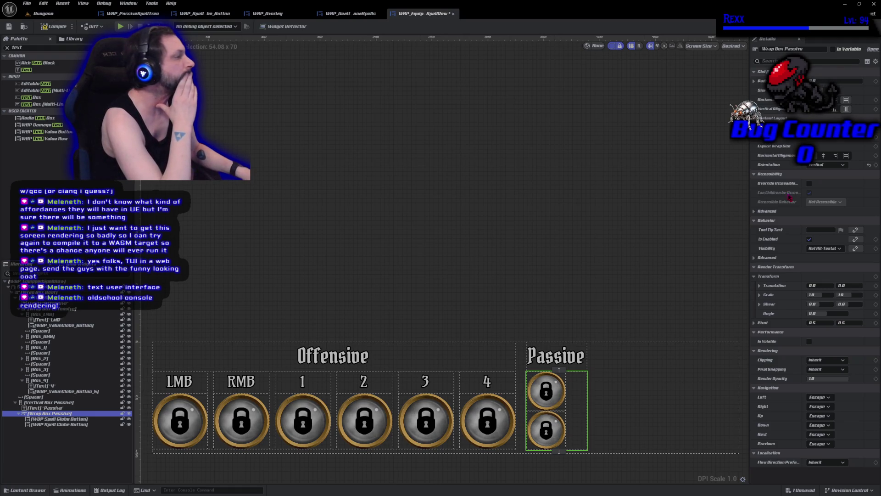
left_click(823, 100)
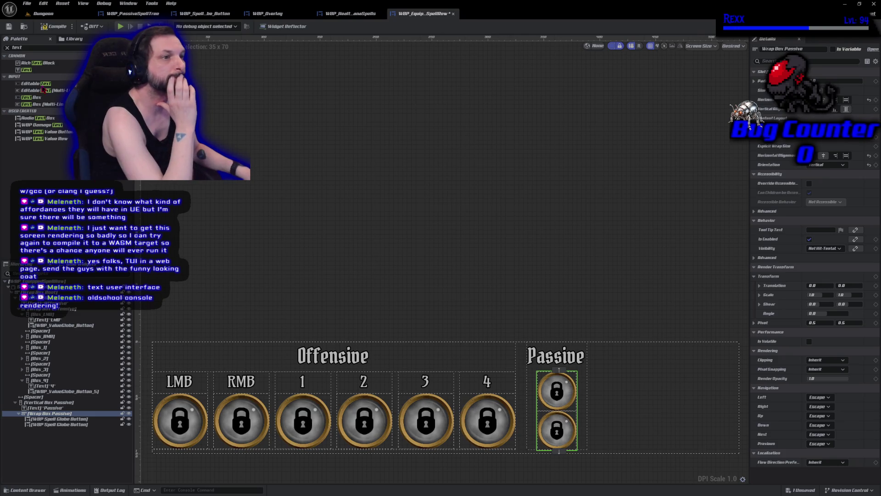
left_click(45, 28)
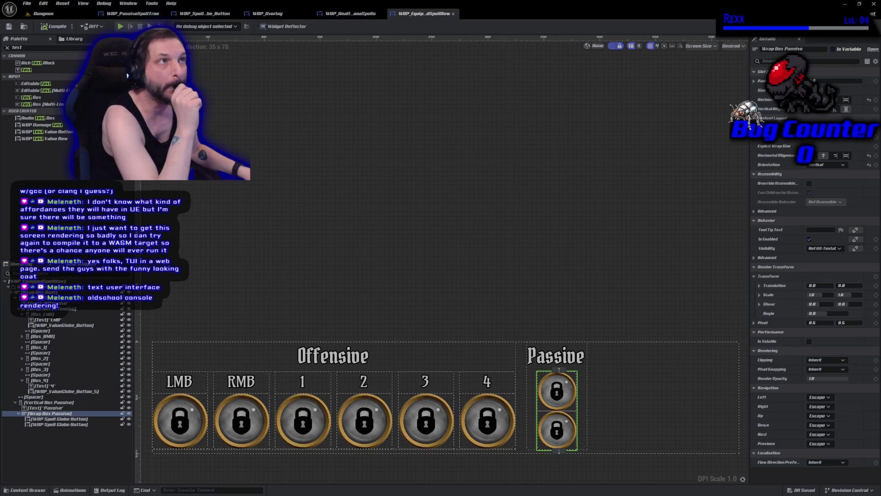
left_click(120, 26)
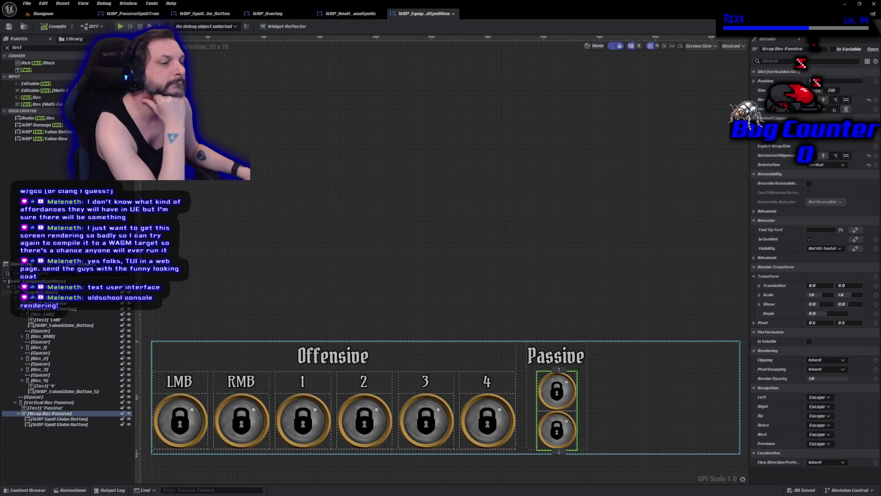
Collapse the Offensive and Passive vertical boxes in the hierarchy and reselect Wrap Box Root.
left_click(37, 292)
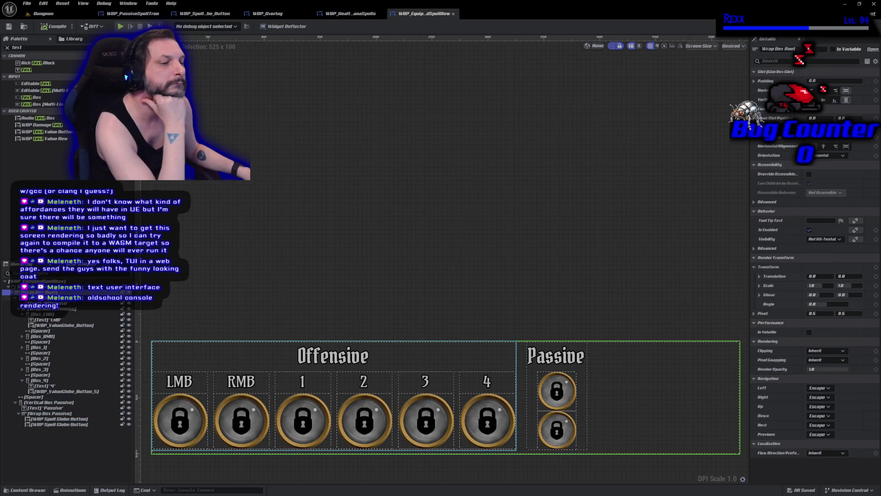
left_click(15, 297)
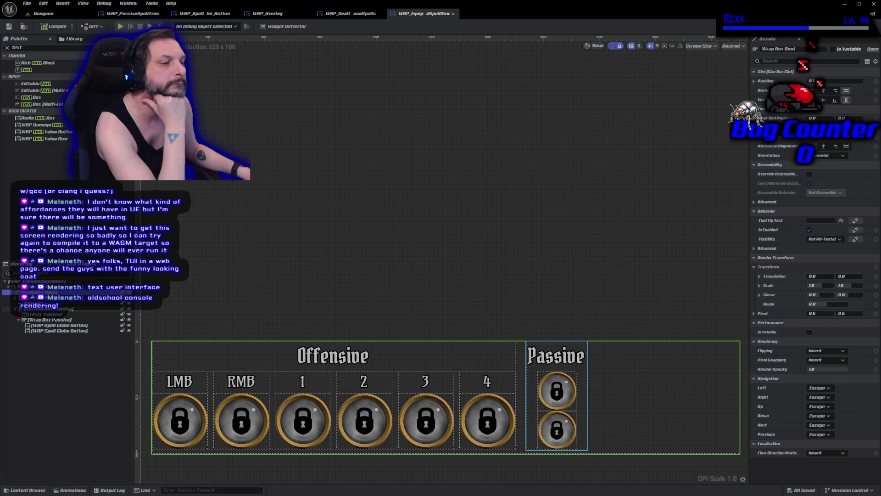
left_click(16, 309)
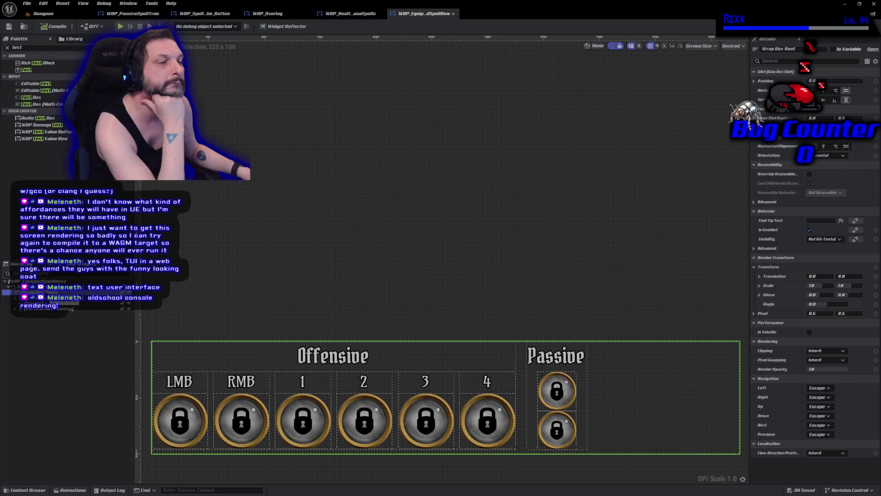
left_click(69, 321)
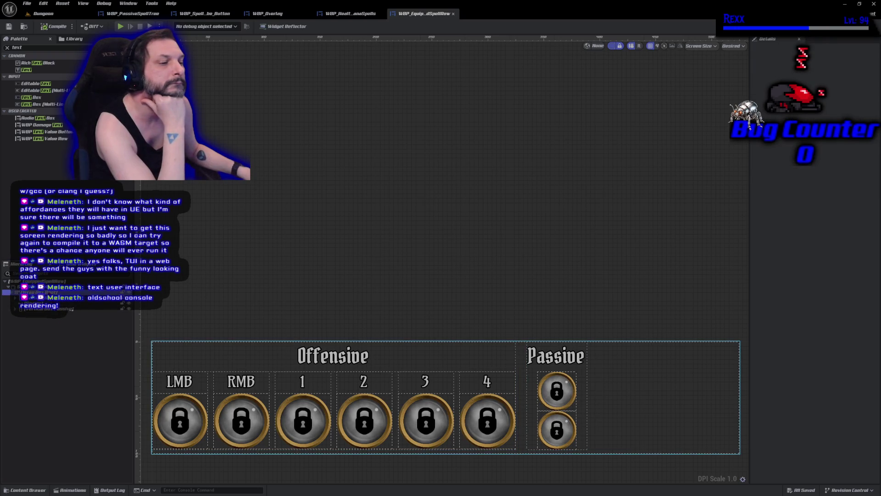
left_click(34, 292)
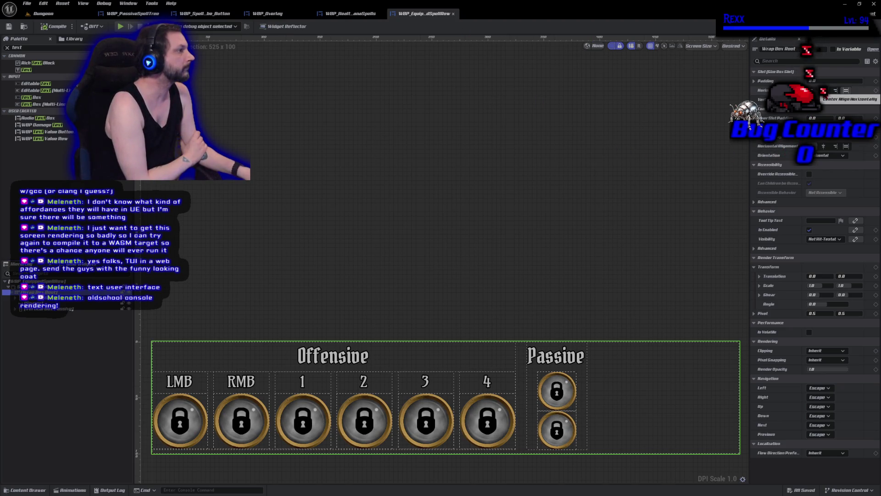
Centre Wrap Box Root horizontally and vertically, then compile and save the spell row.
left_click(824, 90)
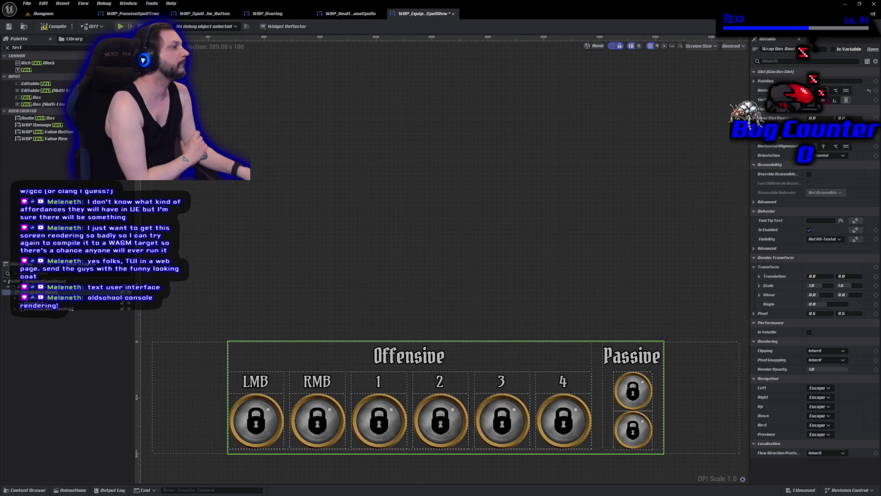
left_click(825, 100)
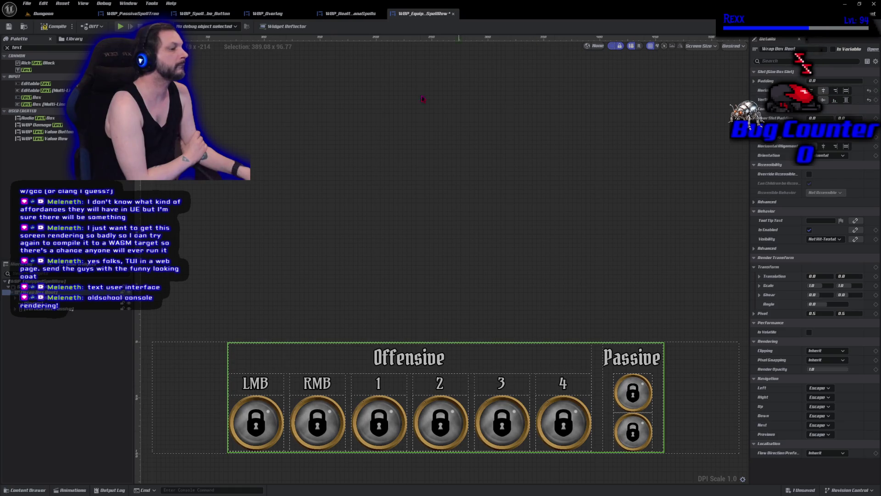
left_click(52, 27)
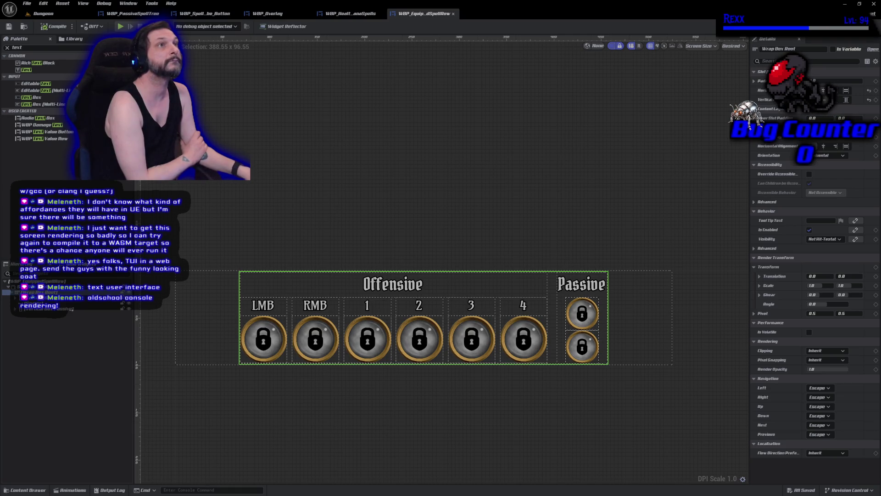
left_click(268, 14)
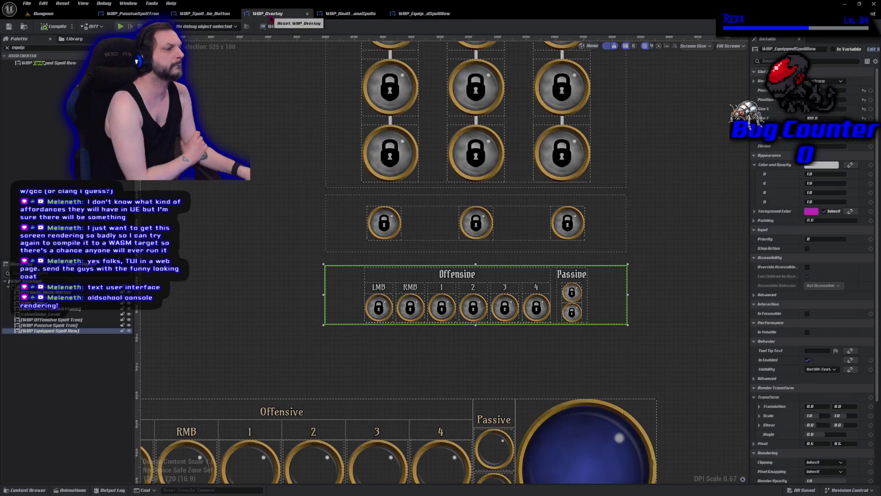
Select the overlay's root canvas, pan to view the equipped spell row, then switch to the Dungeon level.
left_click(307, 218)
scroll(295, 291, "up", 2)
mouse_move(262, 244)
left_mouse_down()
mouse_move(238, 306)
mouse_move(238, 350)
left_mouse_up()
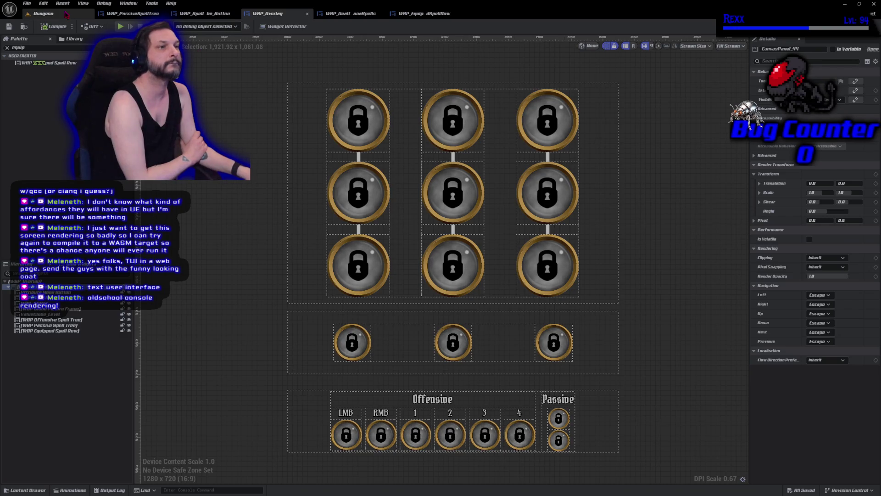
left_click(43, 13)
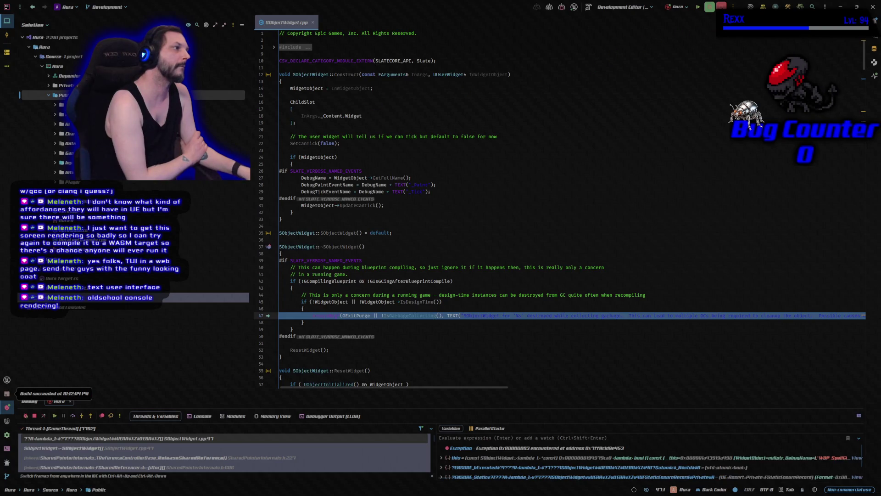
Resume past the exception break in Rider's debugger and restart the debug session.
left_click(710, 6)
left_click(711, 7)
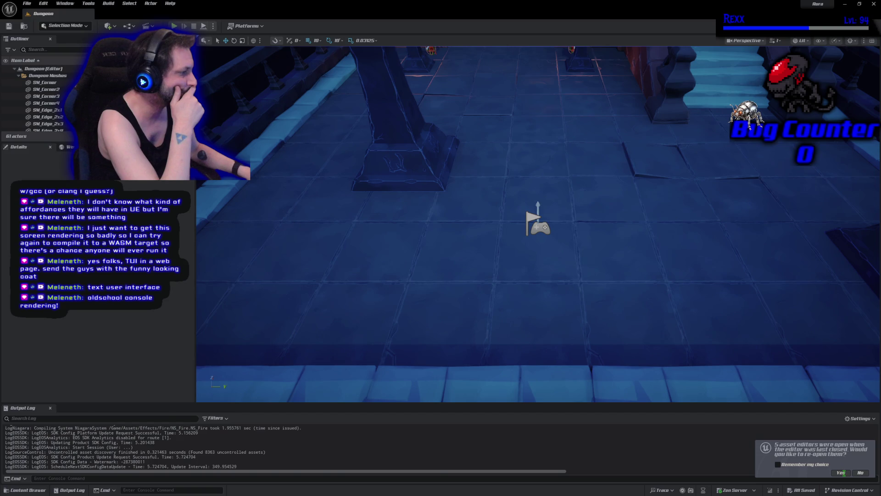
Answer the editor's prompt about reopening the five previous asset editors.
left_click(842, 473)
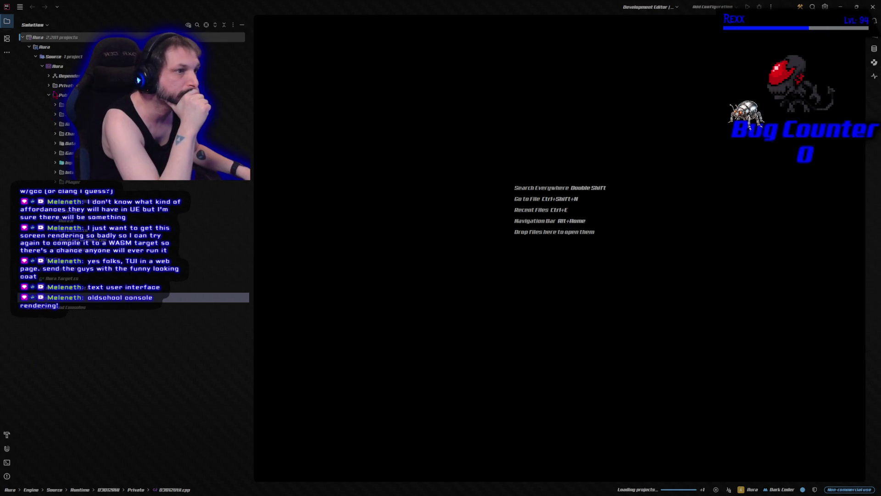
Collapse the Public folder in Rider's Solution tree and launch Aura under the debugger.
left_click(49, 96)
left_click(49, 96)
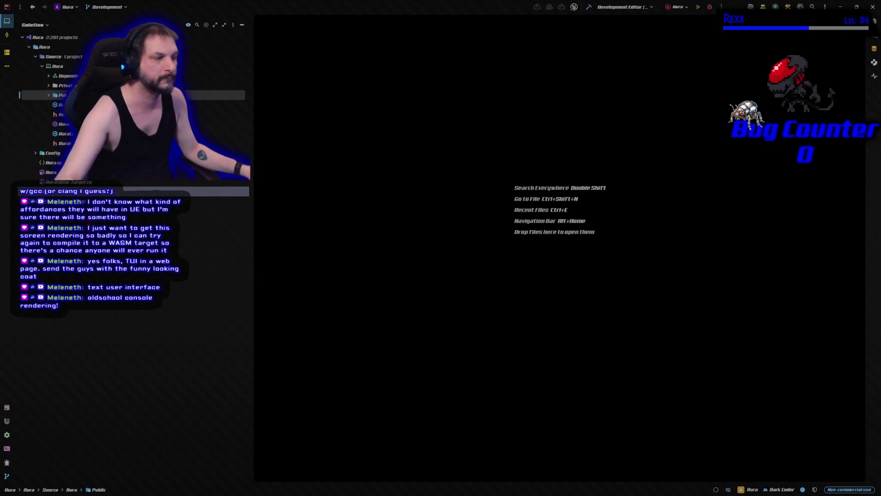
left_click(710, 7)
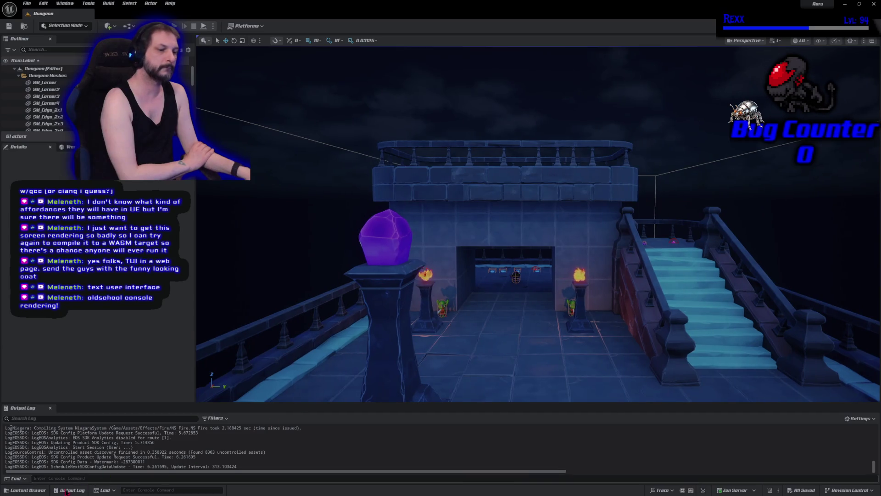
Open WBP_Overlay from the Overlay folder in the Content Browser.
left_click(45, 490)
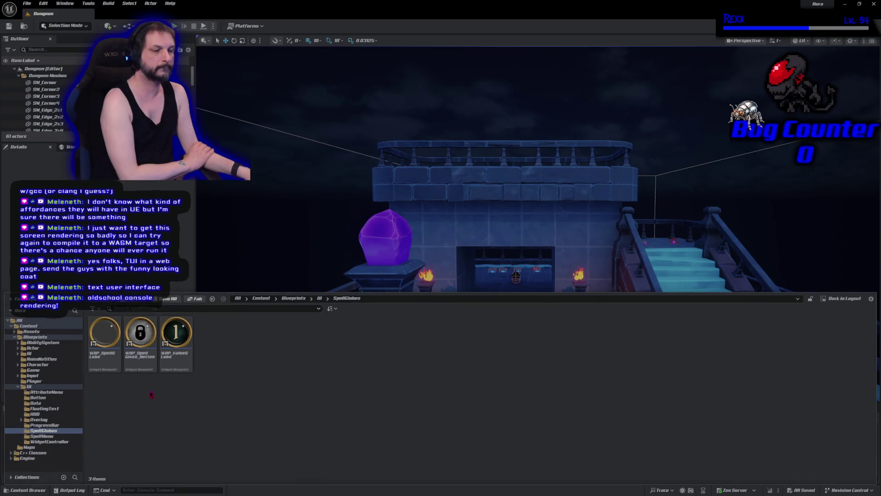
left_click(39, 419)
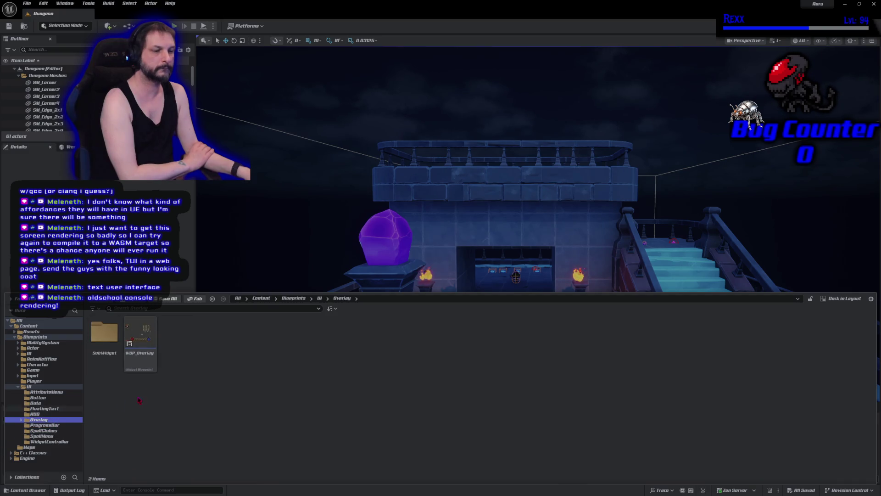
double_click(143, 368)
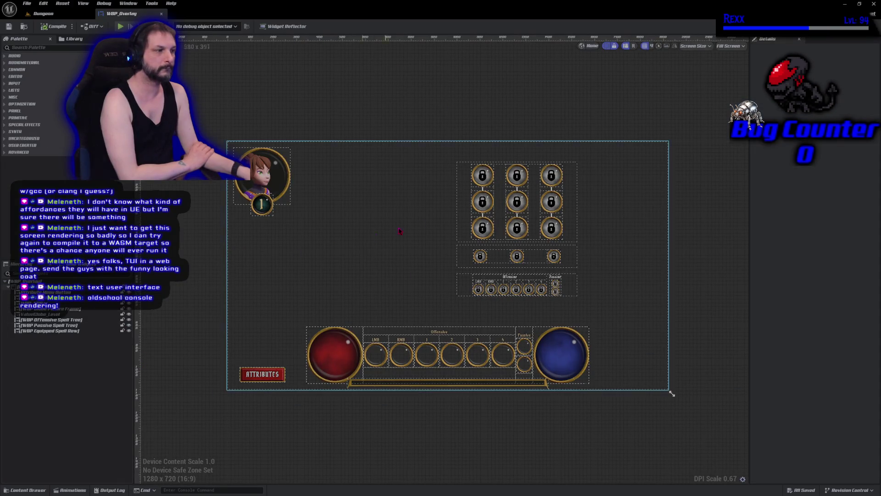
Open the offensive and passive spell tree widgets from the overlay for editing.
left_click(479, 207)
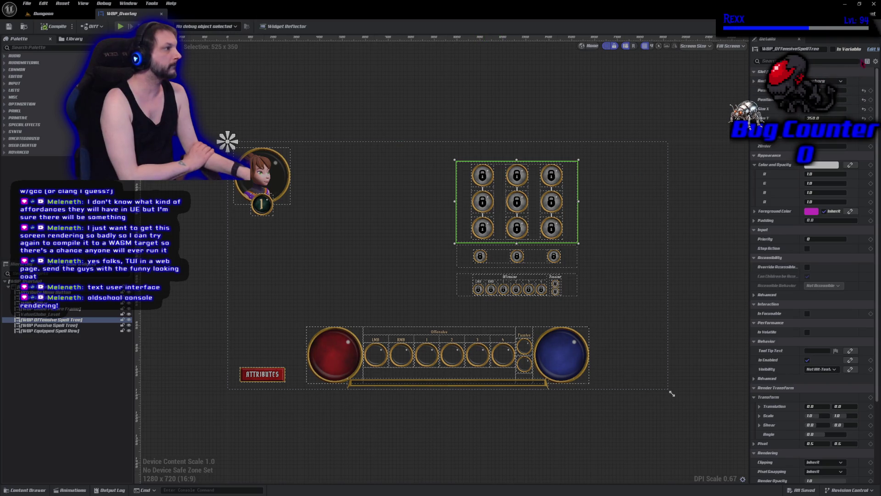
double_click(51, 319)
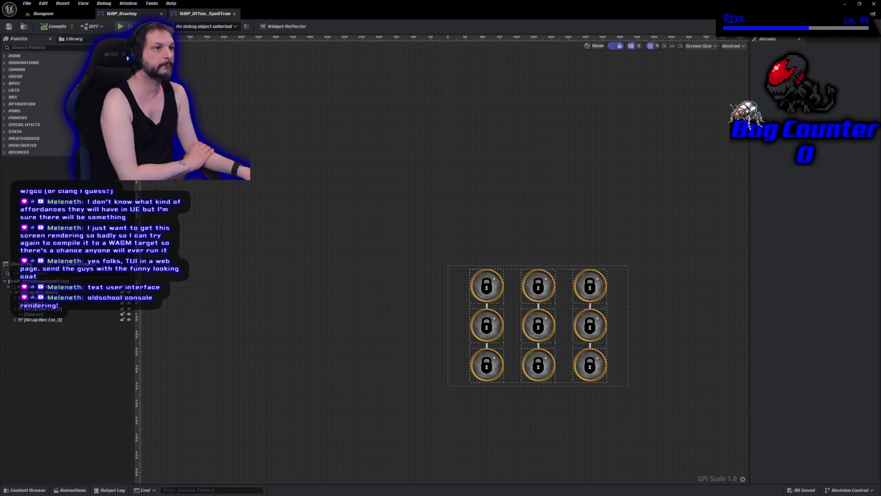
left_click(121, 14)
left_click(504, 255)
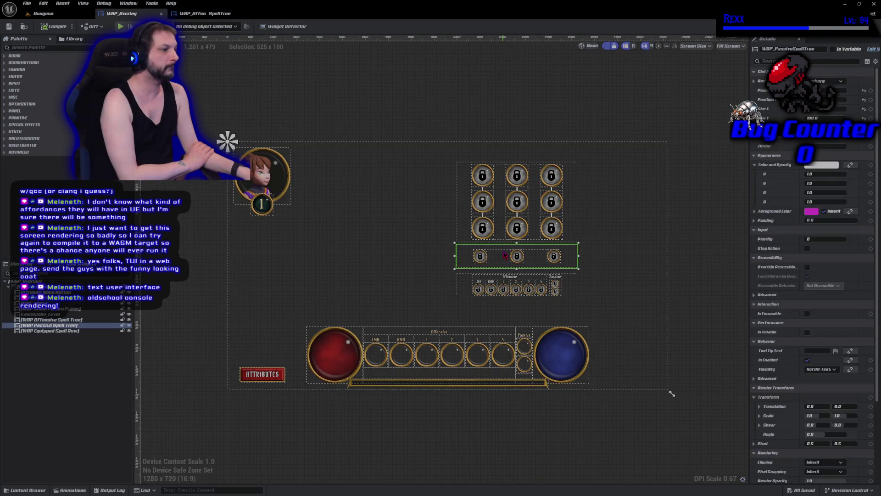
left_click(872, 49)
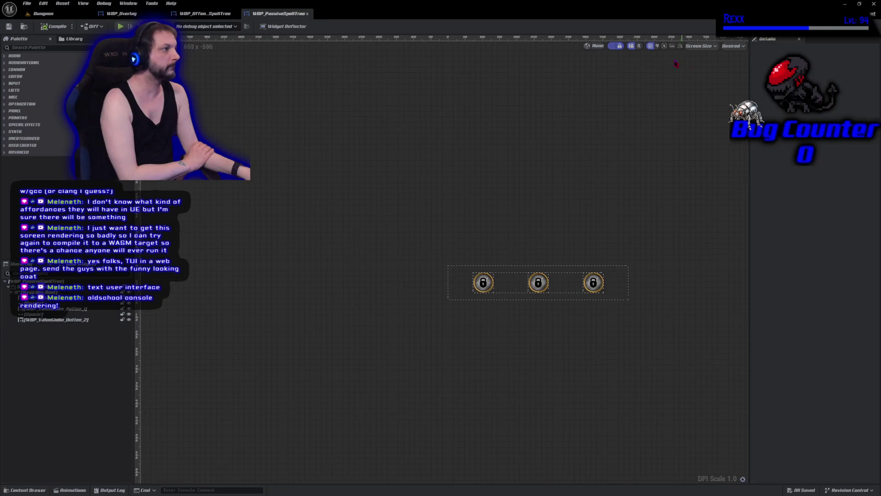
left_click(107, 14)
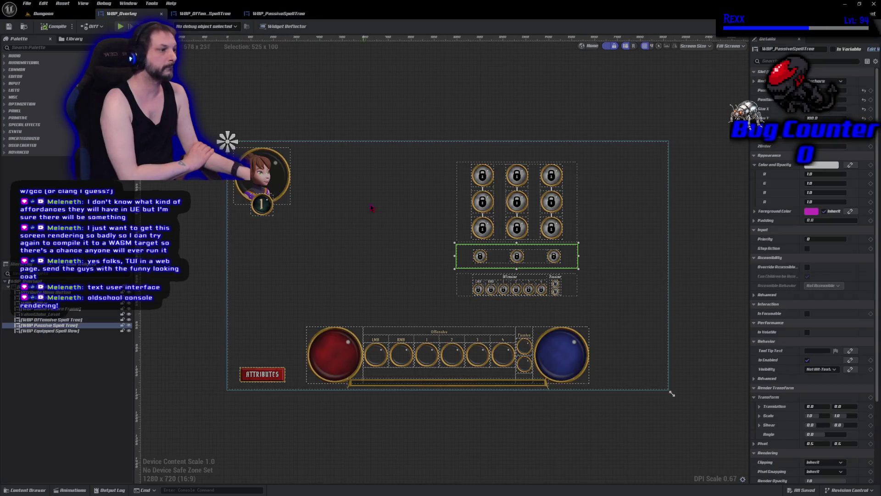
Open the equipped spell row widget from the overlay in its designer.
left_click(512, 290)
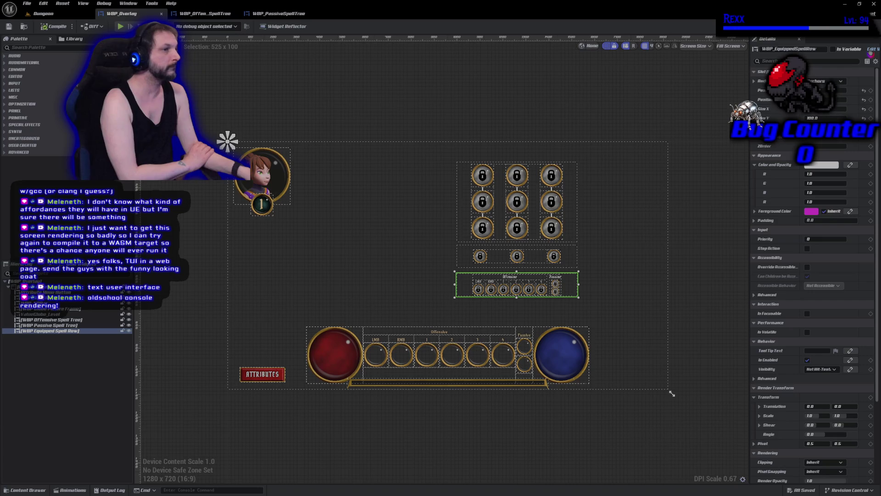
left_click(871, 49)
scroll(525, 331, "up", 4)
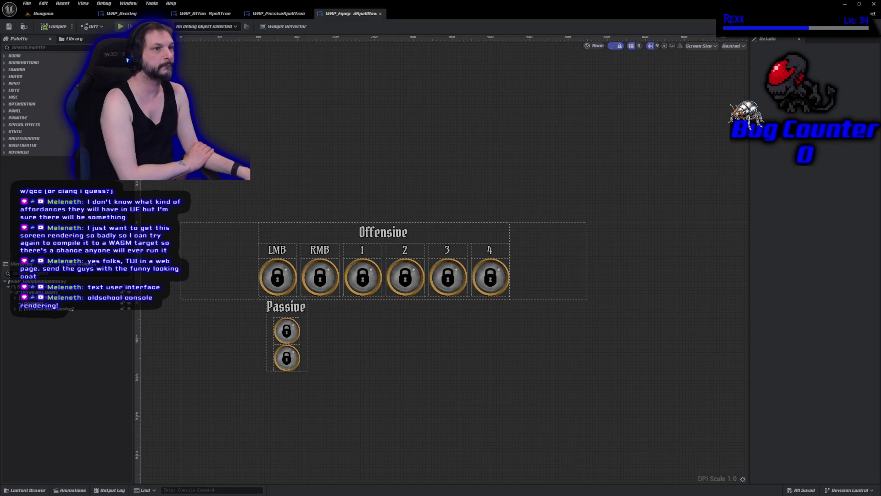
left_click(119, 14)
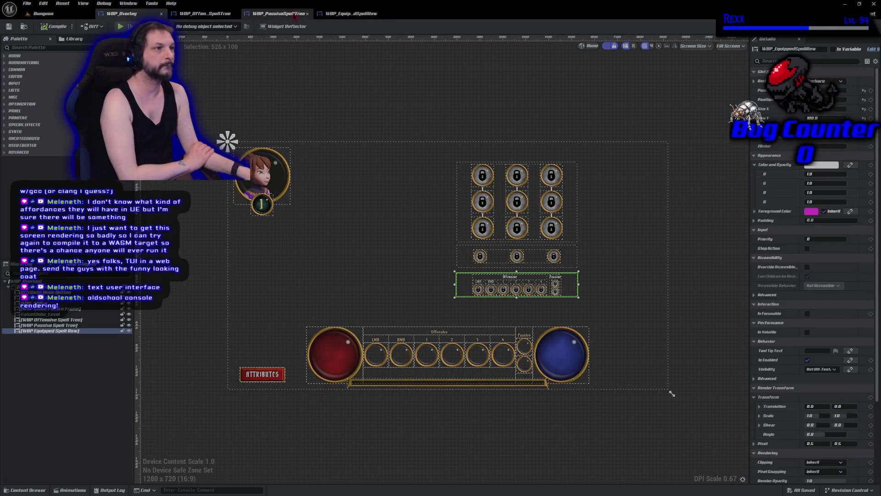
left_click(351, 14)
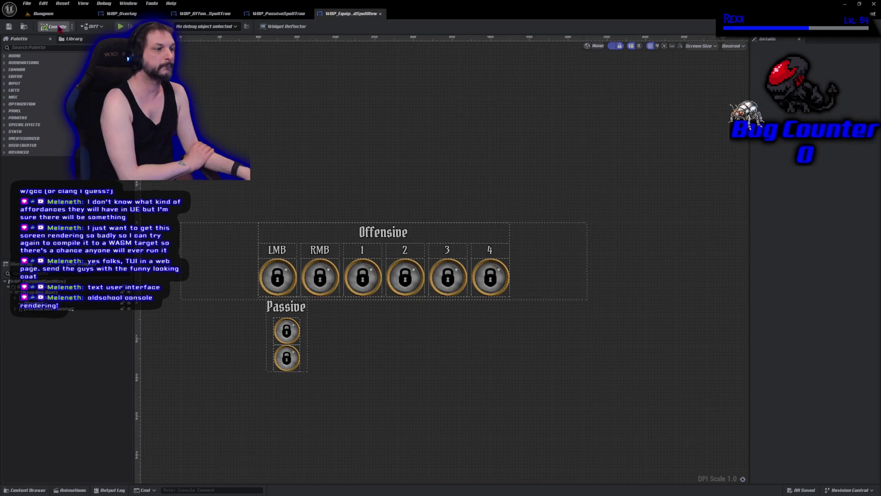
Make Wrap Box Root fill horizontally and centre-align horizontally, compile and save, then view WBP_Overlay.
left_click(58, 27)
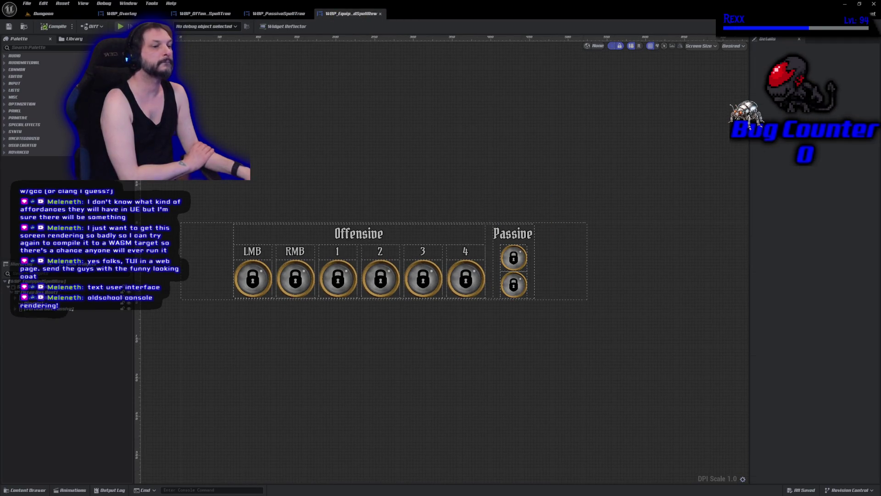
left_click(39, 292)
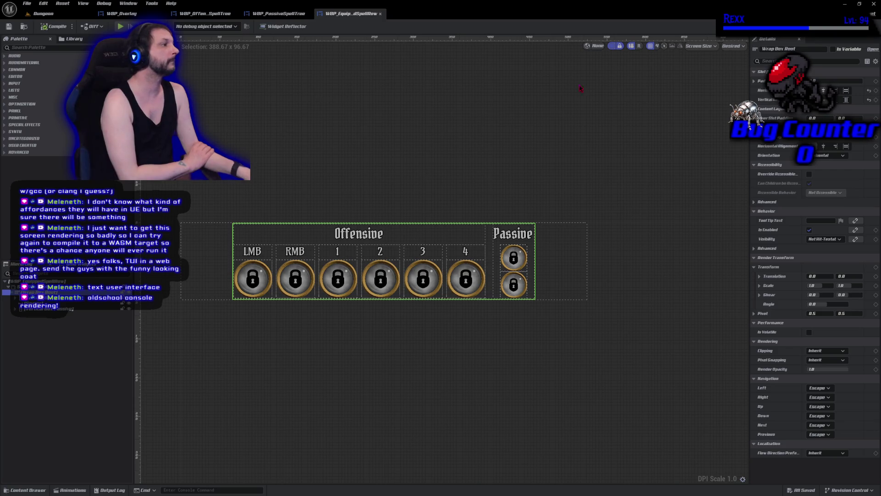
left_click(847, 91)
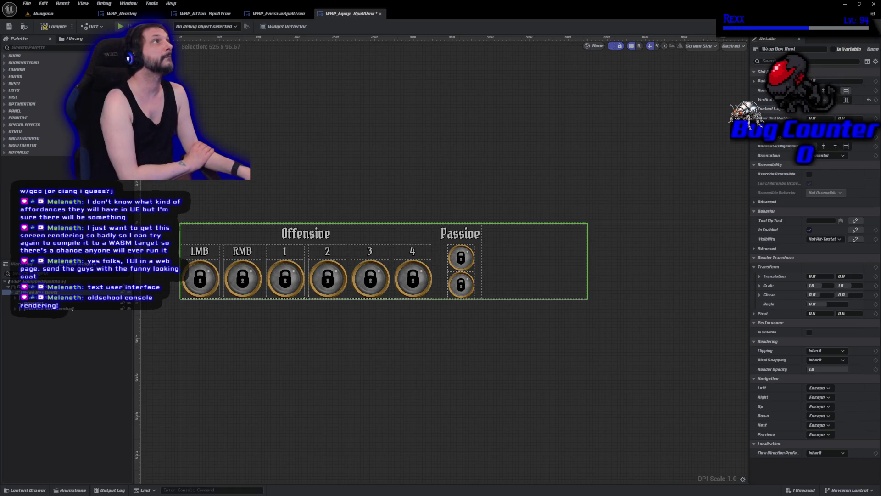
left_click(825, 146)
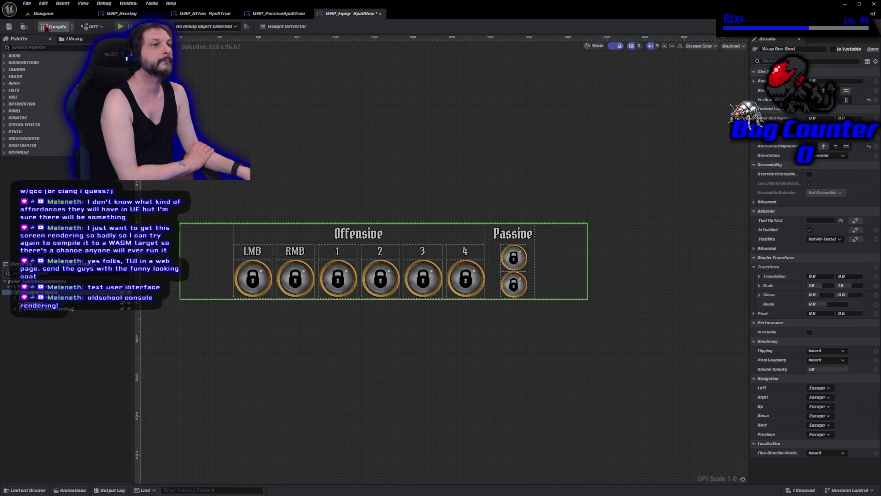
left_click(53, 27)
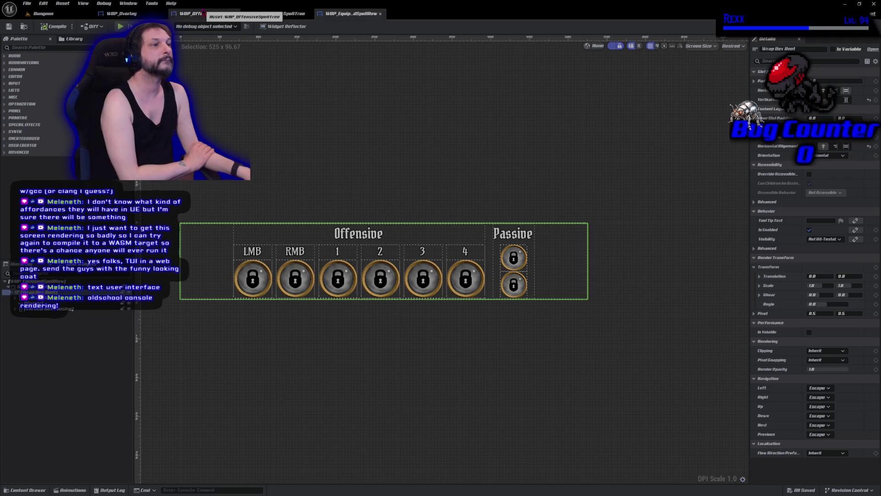
left_click(123, 14)
left_click(396, 303)
scroll(404, 289, "up", 3)
left_click_drag(429, 277, 320, 309)
scroll(330, 293, "up", 3)
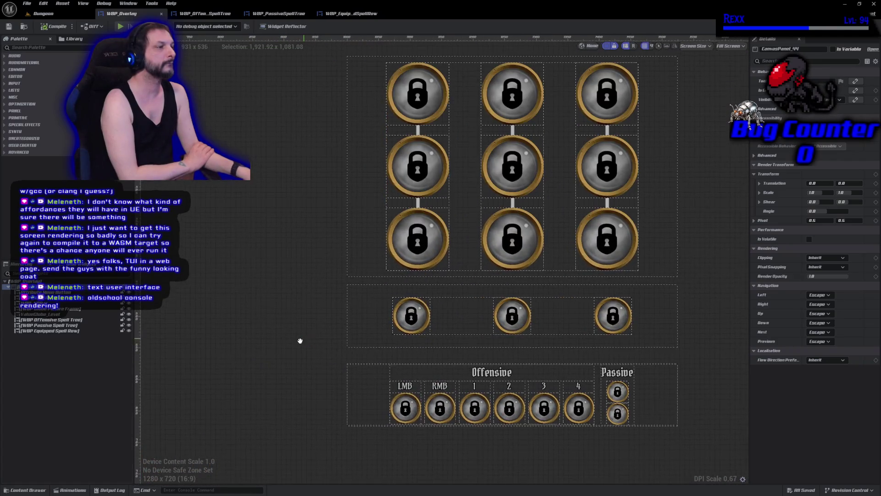
left_click_drag(300, 340, 278, 362)
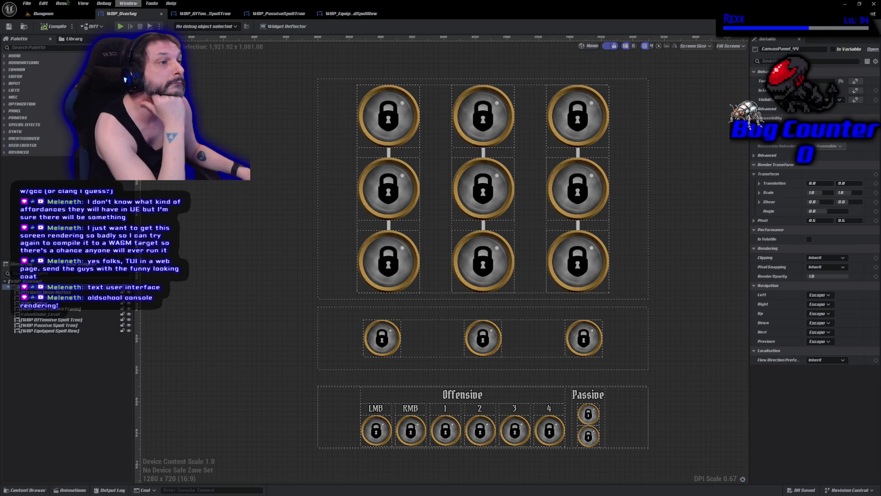
Return to the Dungeon level viewport.
left_click(43, 13)
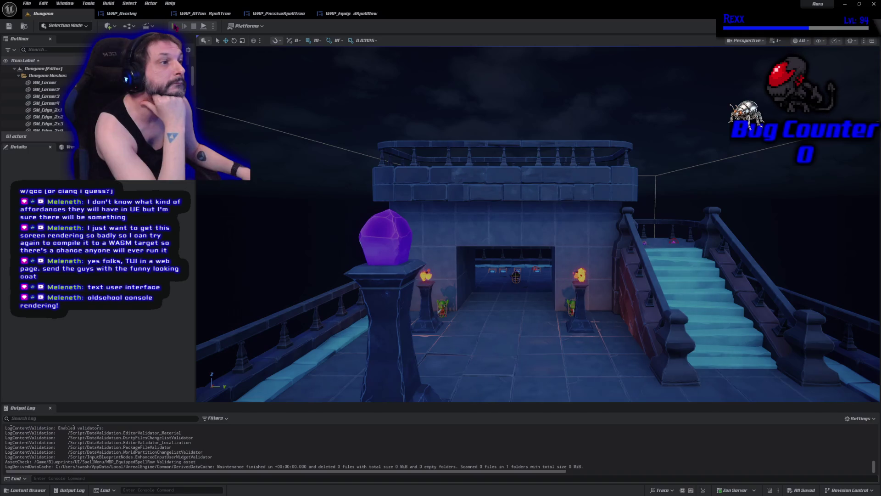
left_click(174, 26)
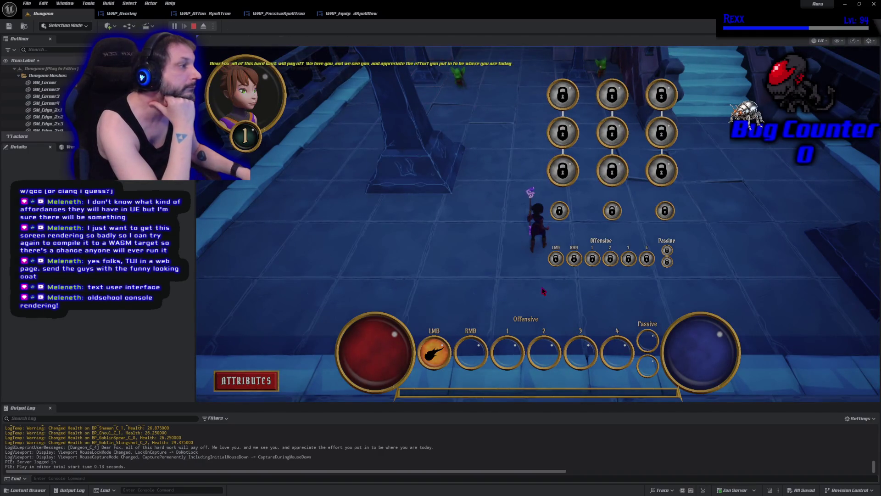
left_click(611, 218)
mouse_move(610, 218)
left_mouse_down()
mouse_move(563, 290)
mouse_move(365, 237)
left_mouse_up()
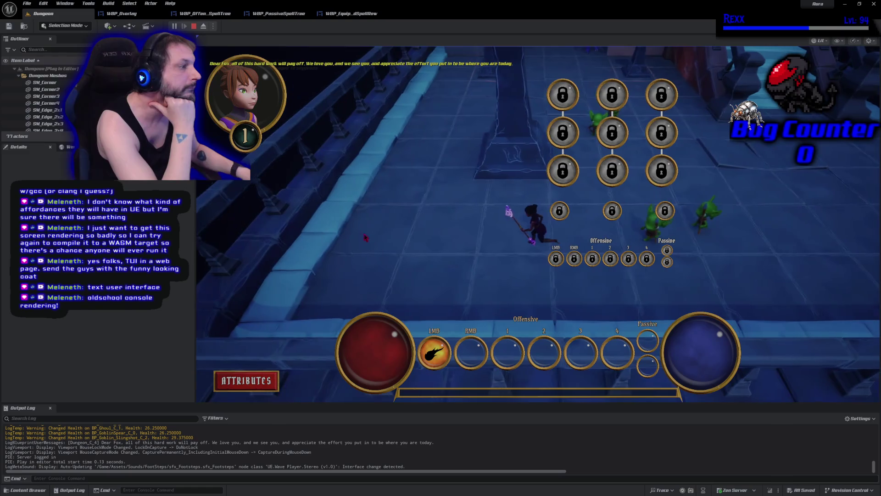
key("Escape")
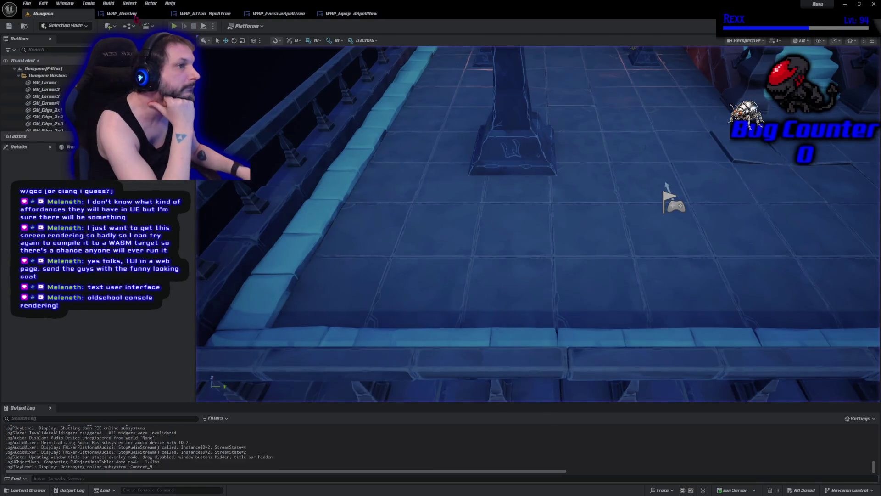
left_click(134, 16)
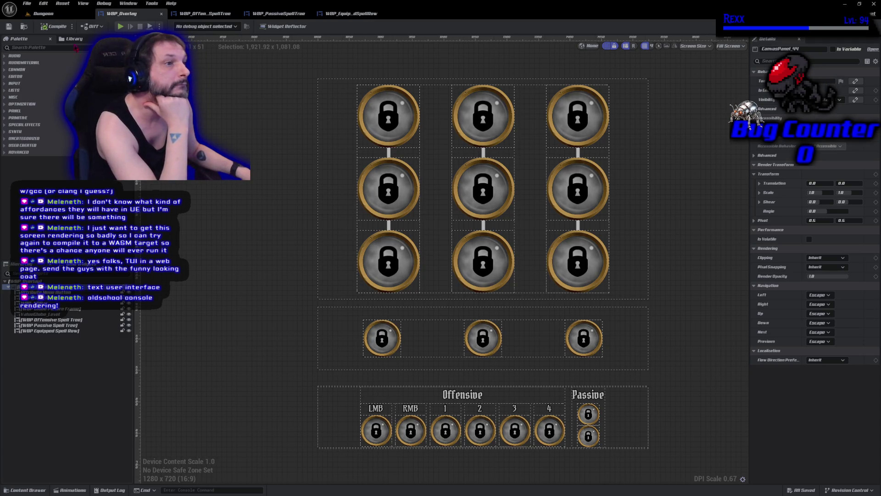
left_click(60, 14)
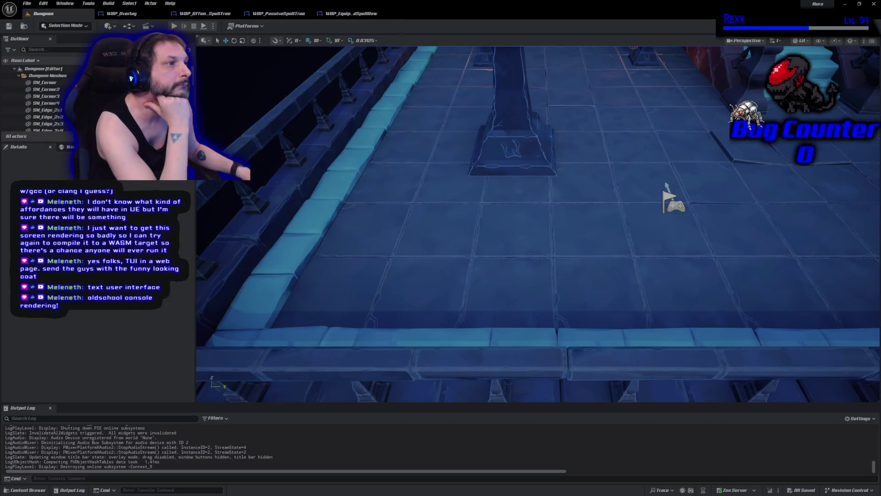
left_click(174, 27)
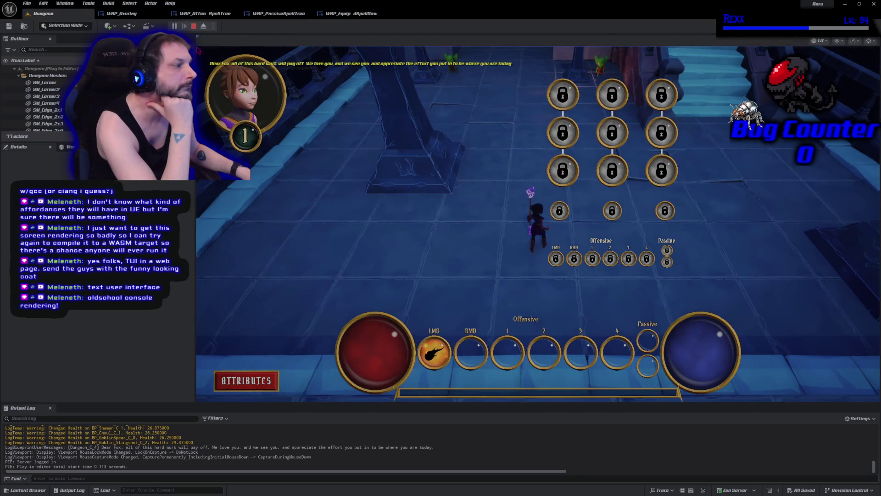
key("Escape")
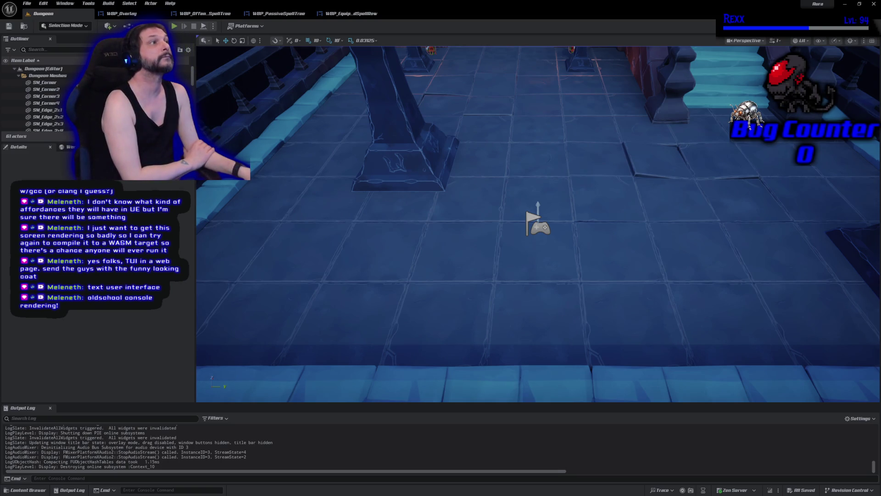
left_click(334, 13)
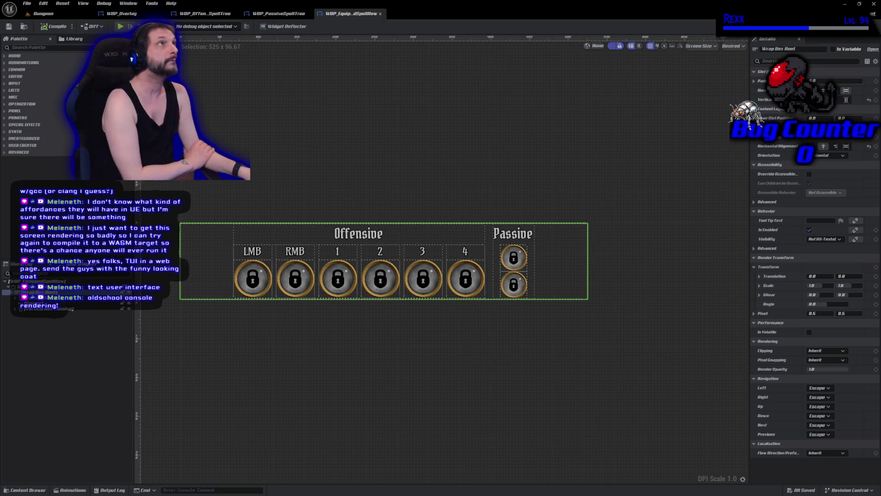
Delete the element between the Offensive and Passive groups and save WBP_Equip_dSpellRow.
left_click(37, 303)
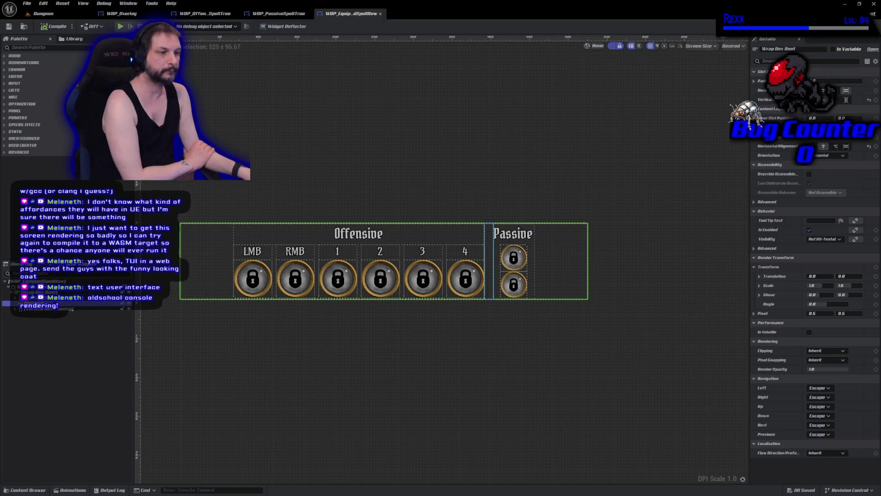
key("Delete")
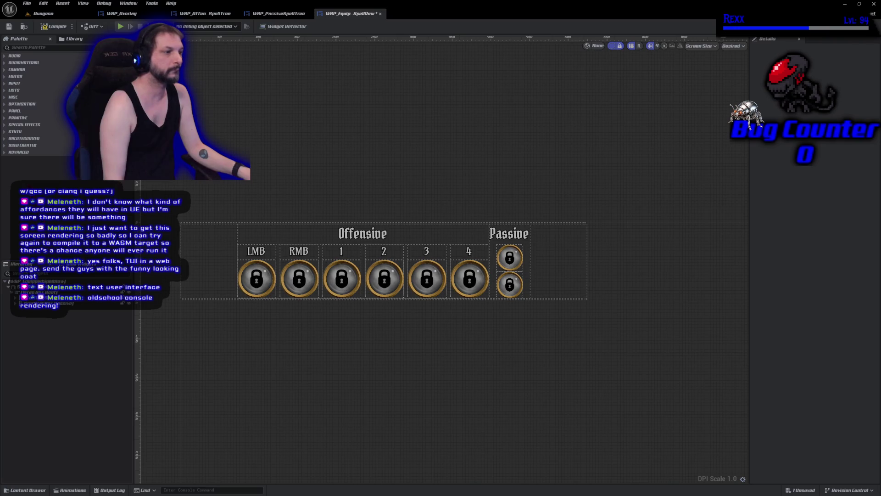
key("ctrl+s")
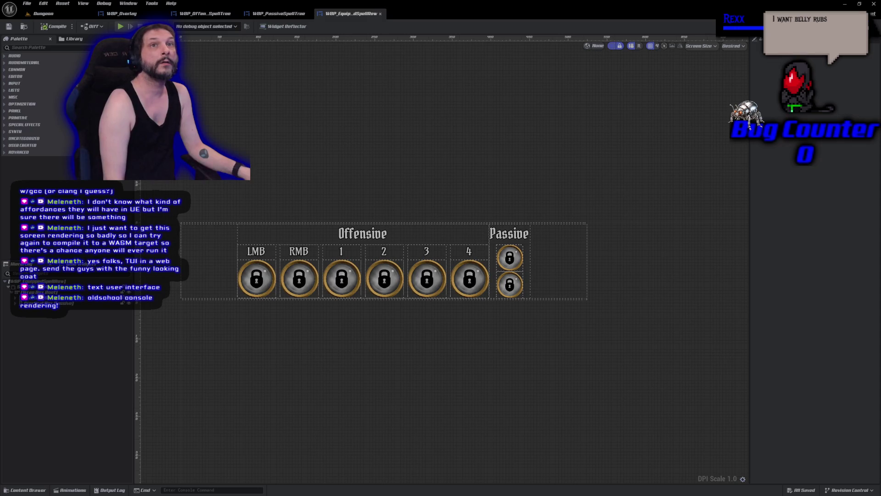
Insert a Spacer of size 2.5 between the two Passive spell slots.
left_click(509, 258)
left_click(509, 258)
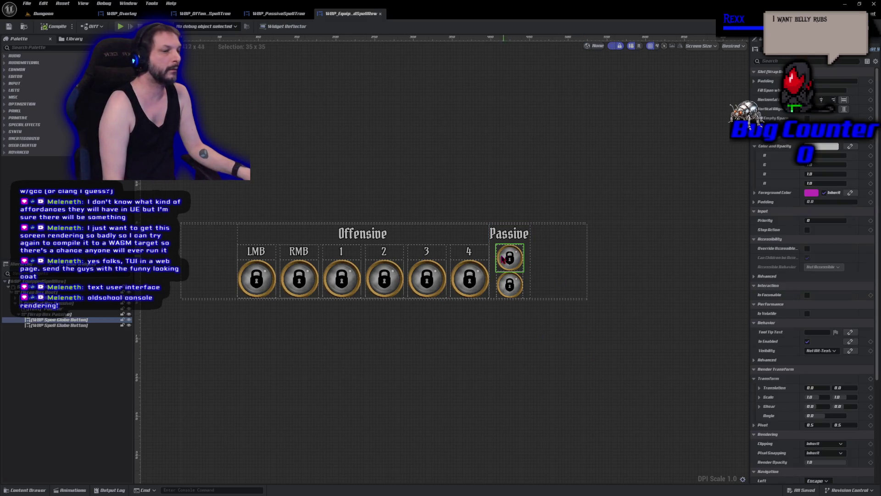
left_click(56, 47)
type("spacer")
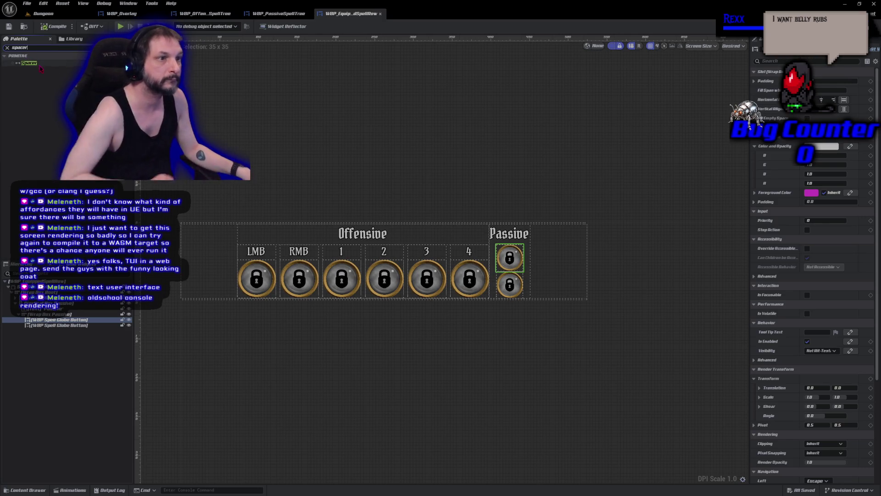
left_click_drag(28, 63, 46, 327)
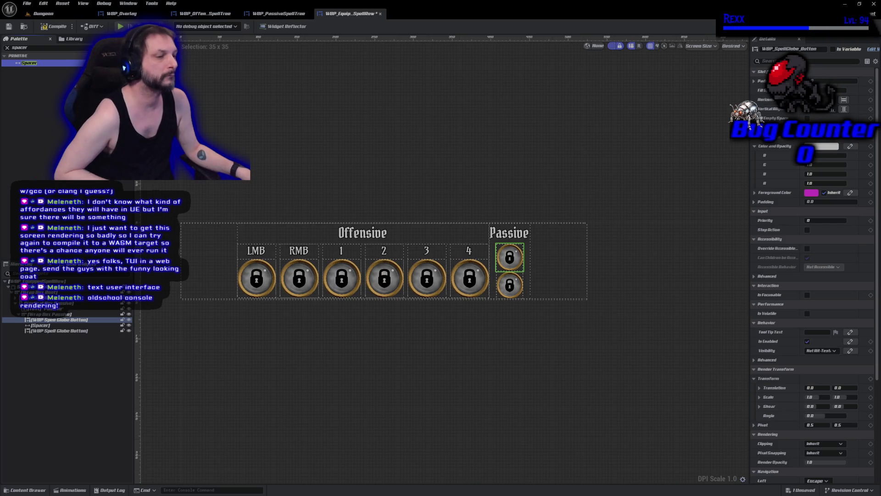
left_click(42, 325)
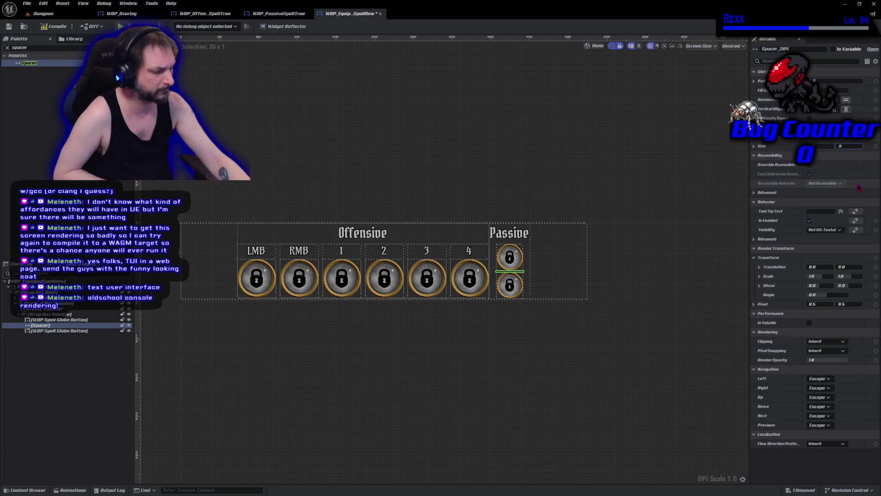
type("2.5")
key("Return")
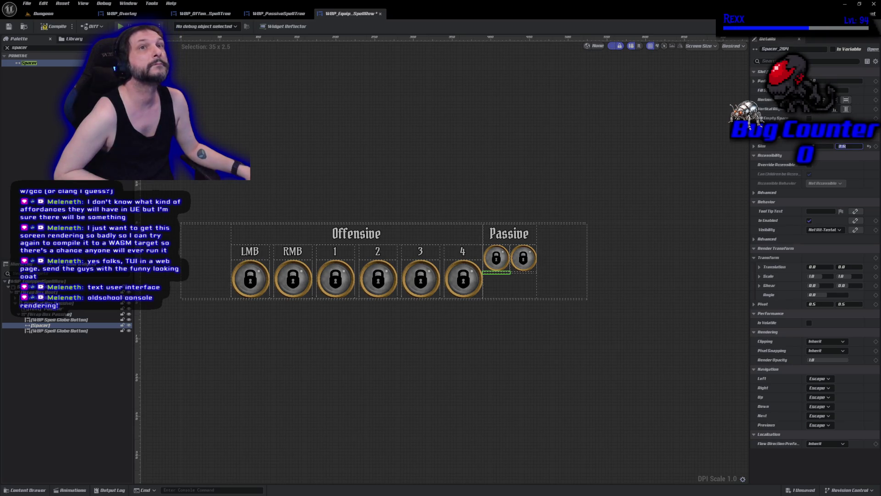
Set the Passive wrap box orientation to Vertical, then compile and save the spell row.
left_click(56, 315)
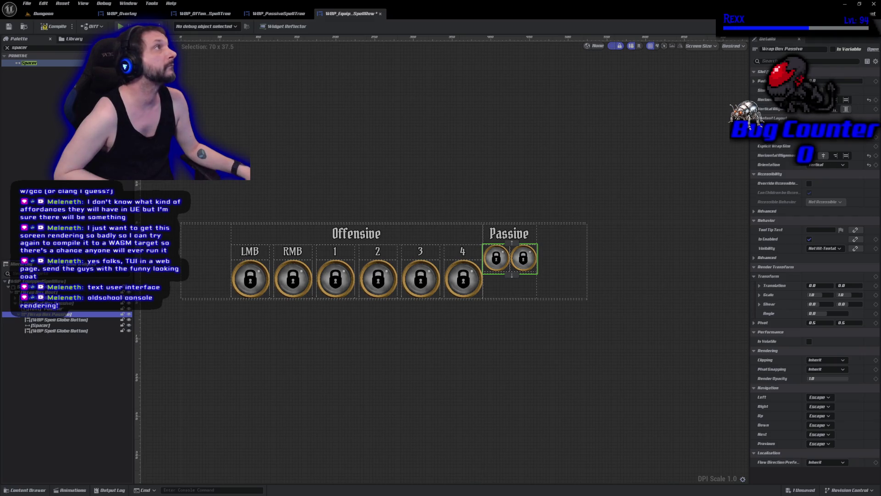
left_click(825, 164)
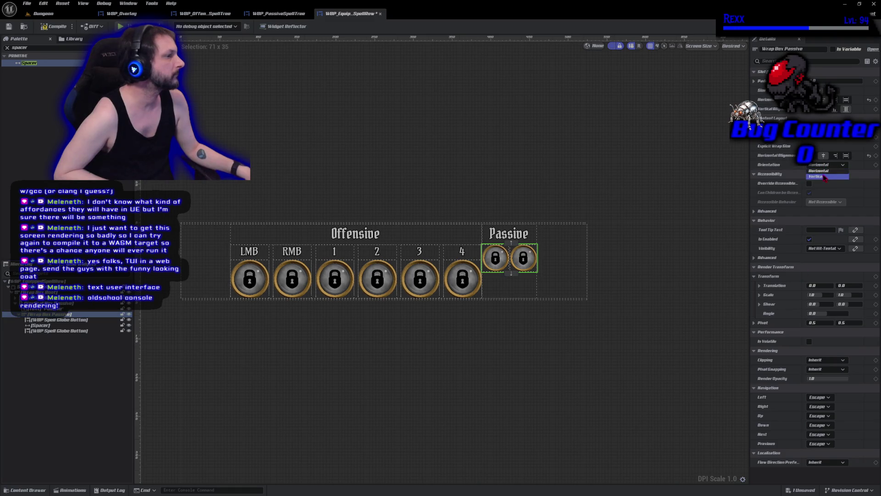
left_click(817, 176)
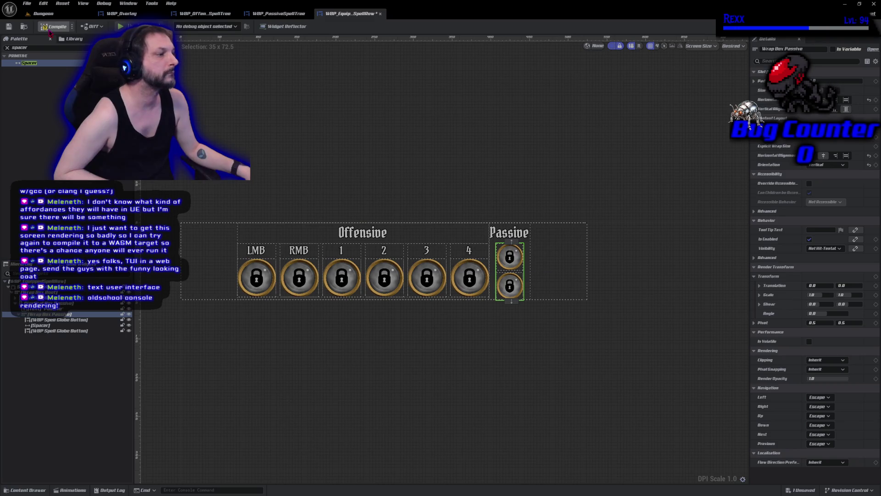
left_click(49, 27)
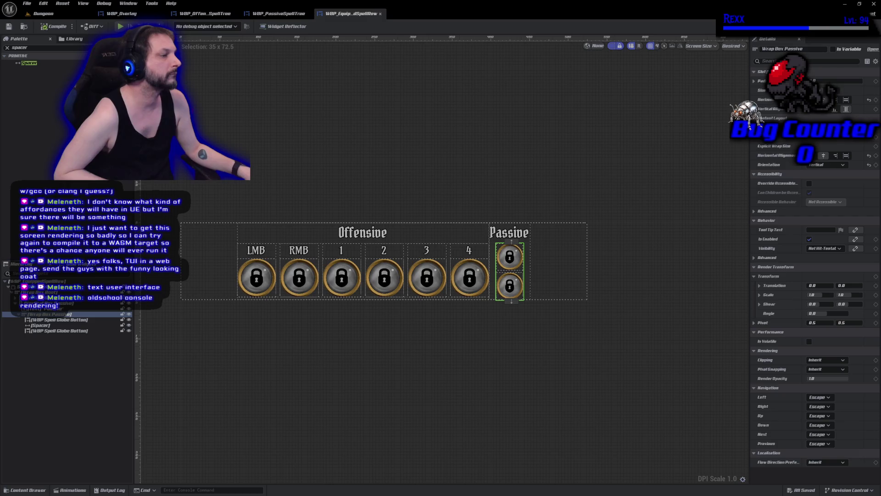
left_click(495, 338)
scroll(495, 338, "up", 5)
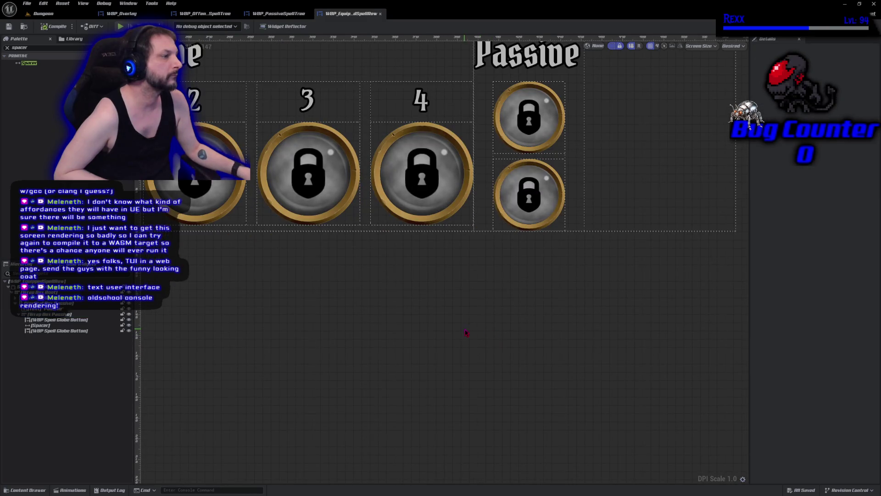
scroll(465, 331, "down", 3)
mouse_move(346, 335)
left_mouse_down()
mouse_move(401, 358)
mouse_move(423, 356)
left_mouse_up()
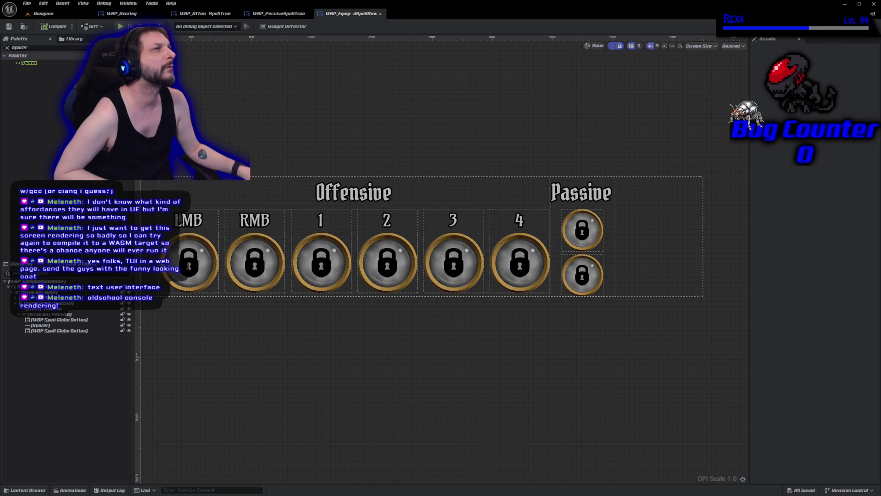
left_click(581, 231)
left_click(520, 263)
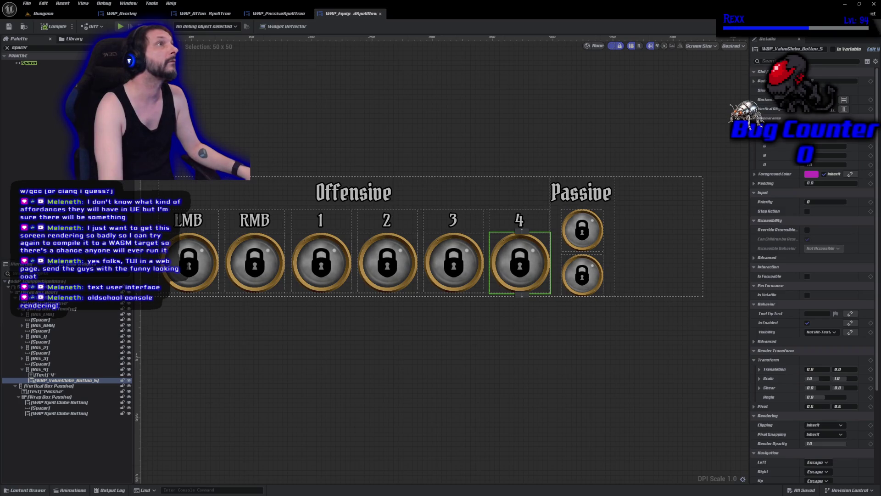
Select the LMB, RMB, slot-1 and slot-3 Offensive globes, undoing an accidental move.
left_click(193, 266)
left_click(254, 266, "ctrl")
left_click(303, 279, "ctrl")
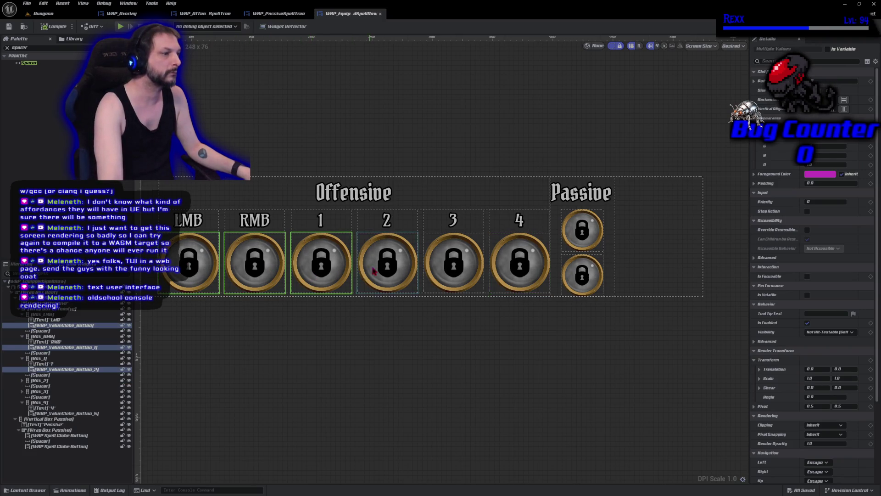
left_click_drag(303, 279, 388, 271)
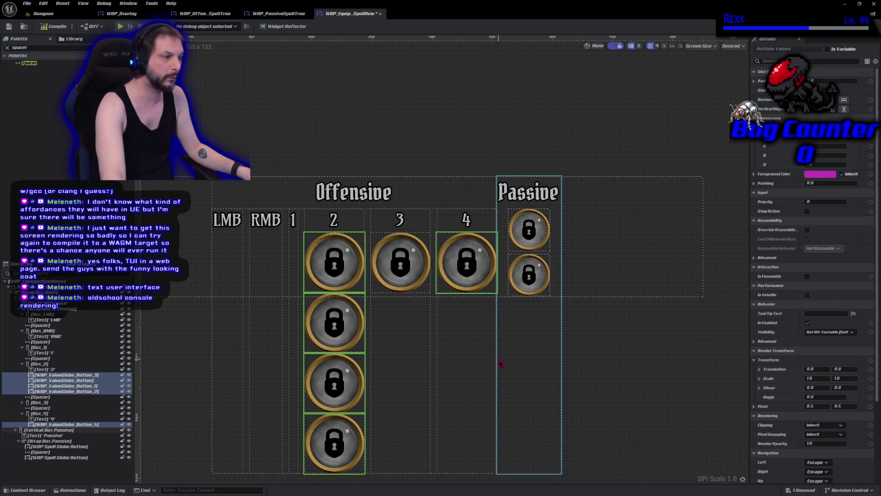
key("ctrl+z")
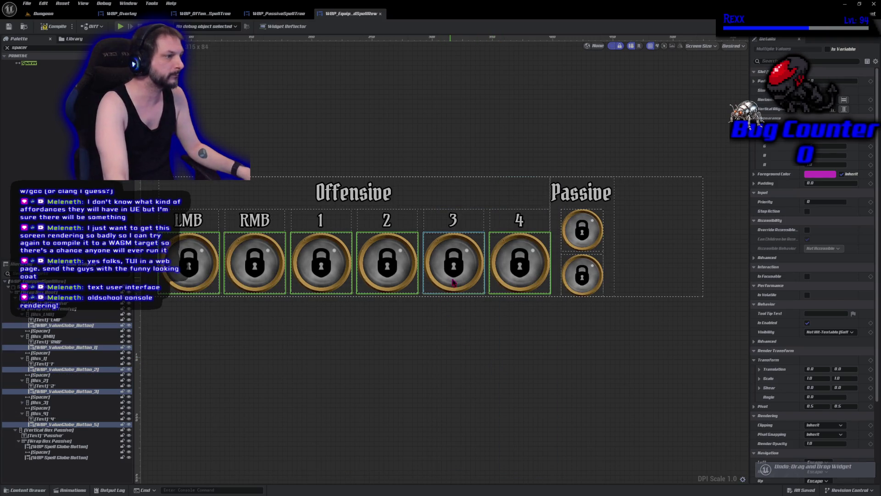
left_click(453, 286, "ctrl")
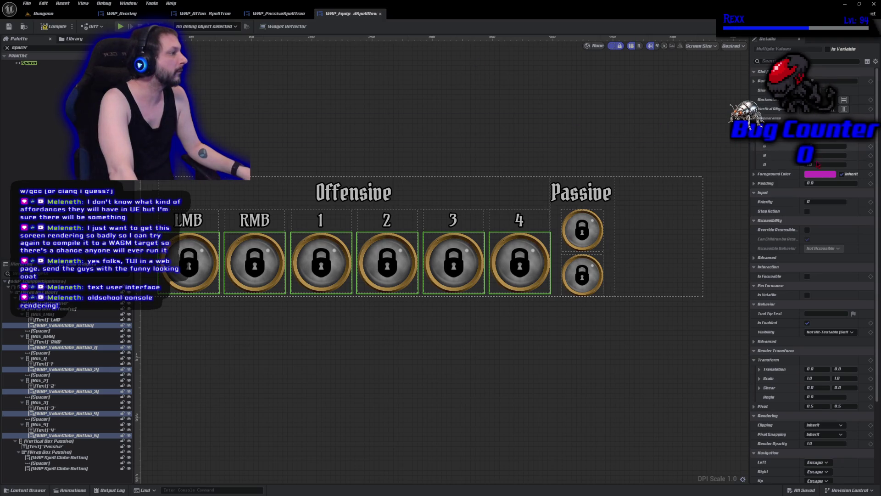
Increase the Box size width and height of the selected Offensive globes.
left_click(763, 61)
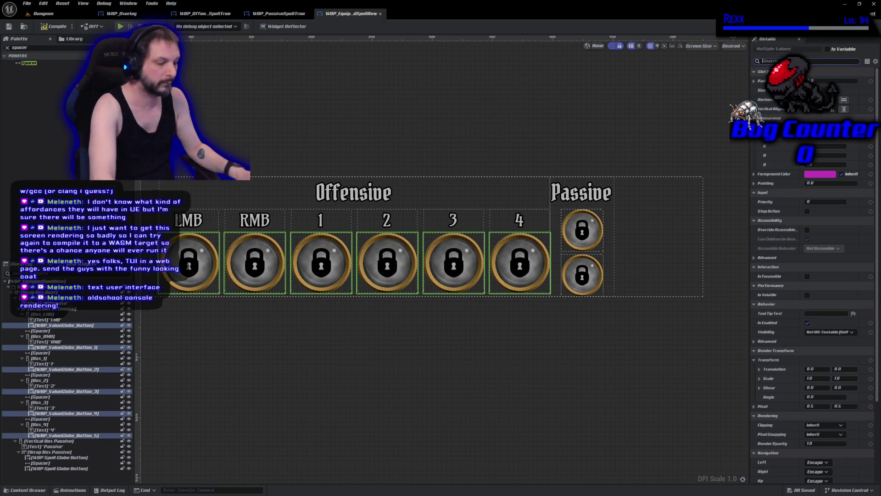
type("prop")
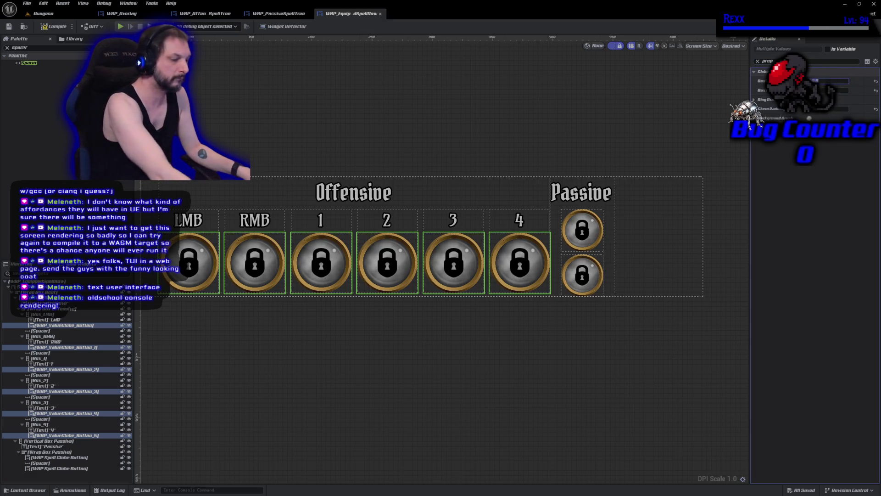
key("Tab")
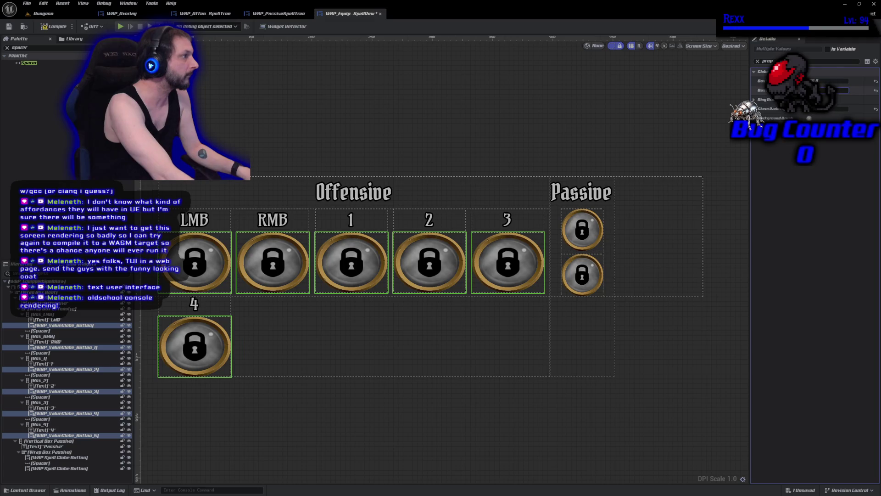
key("Return")
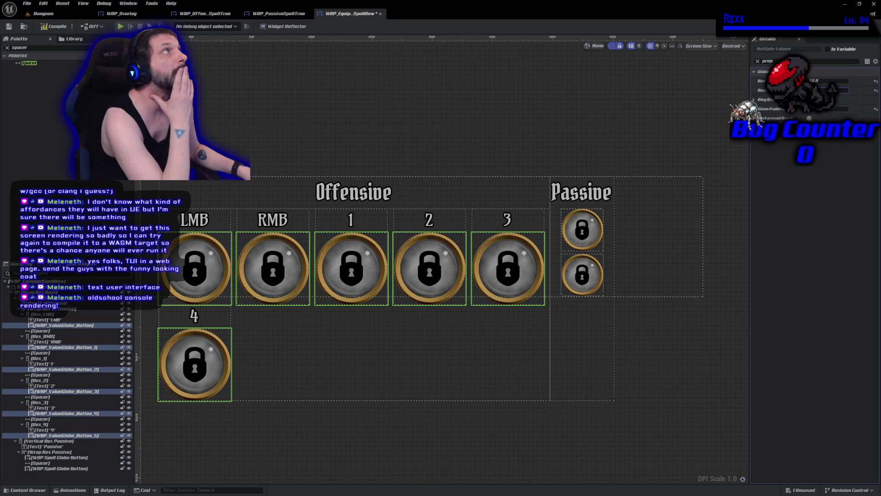
Set both Passive globes' Box size to 45, then compile and save the spell row.
left_click(576, 246)
left_click(583, 261, "ctrl")
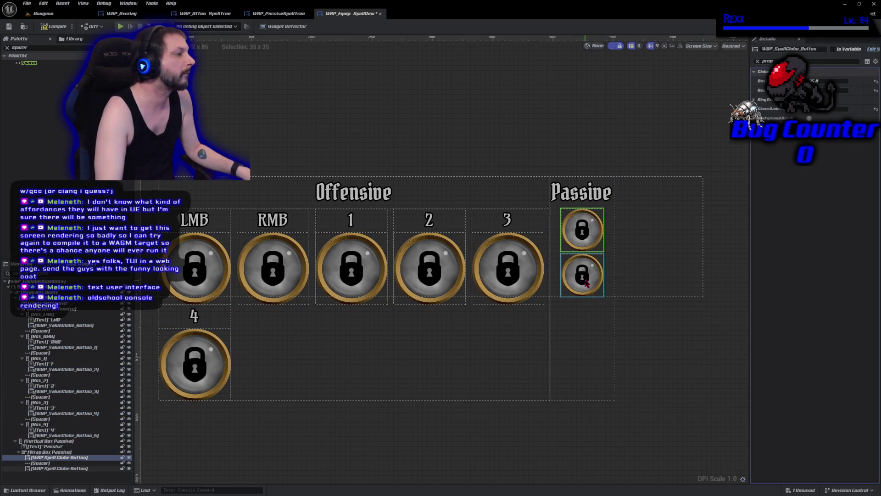
left_click(824, 81)
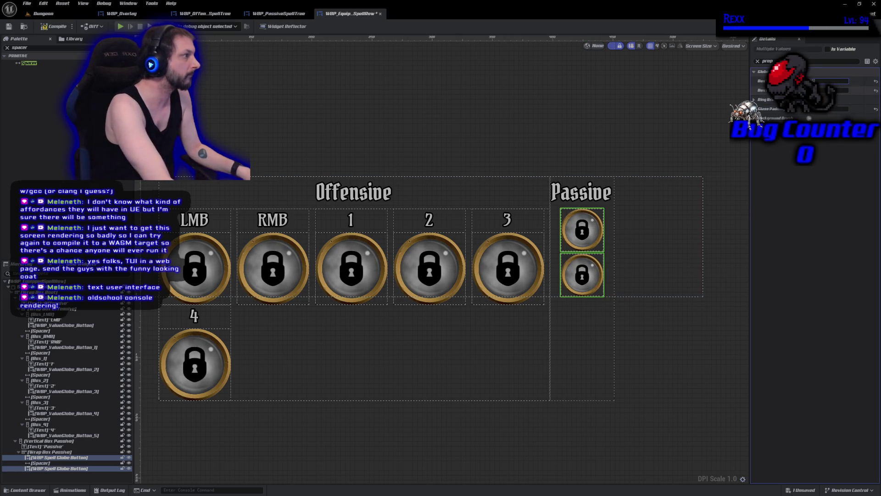
type("45")
key("Tab")
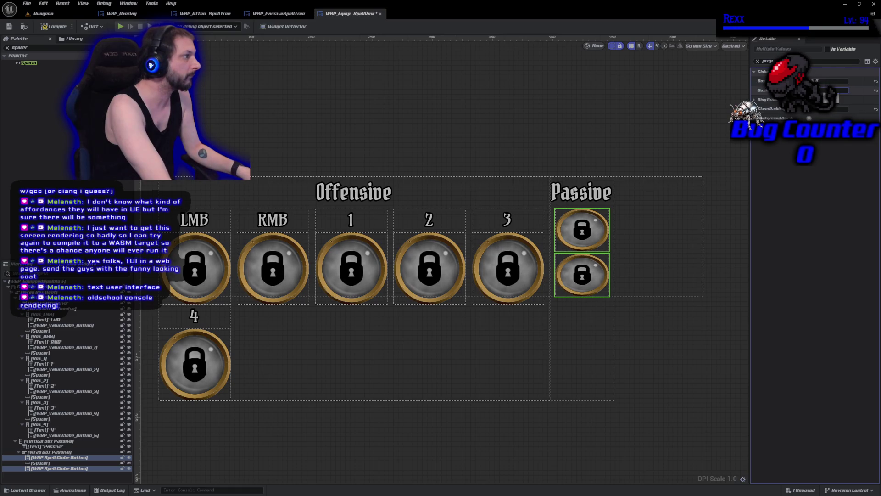
key("Return")
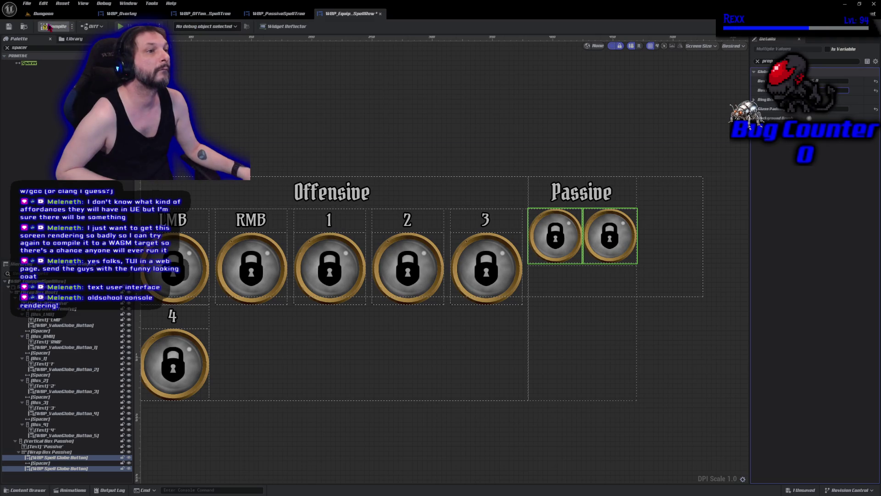
left_click(50, 27)
left_click_drag(386, 386, 424, 384)
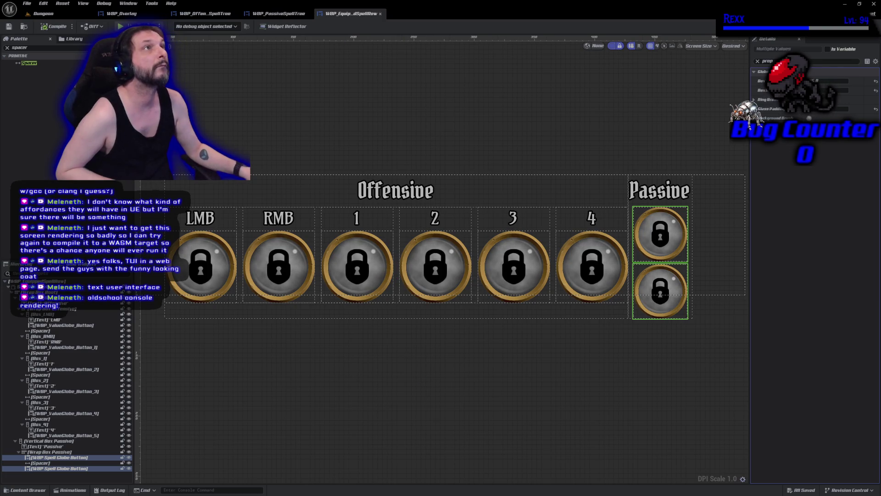
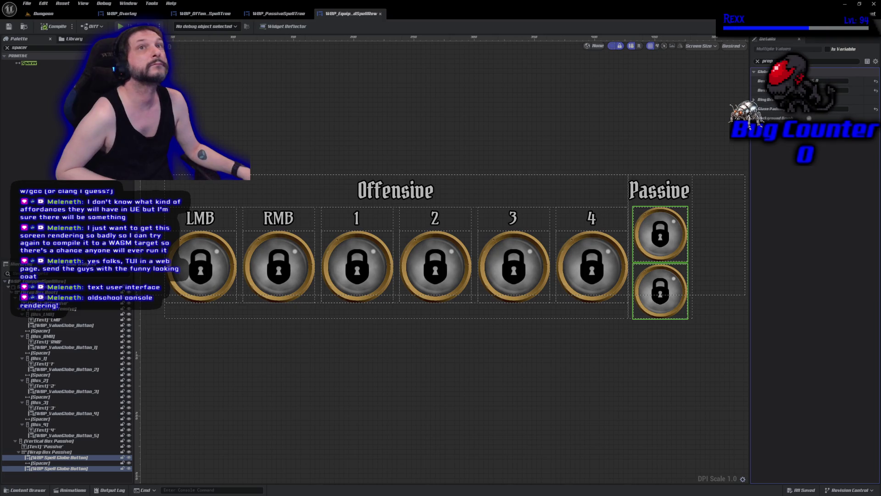
Clear the 'prop' Details filter and reselect Size Box Root to show all its properties.
left_click(27, 286)
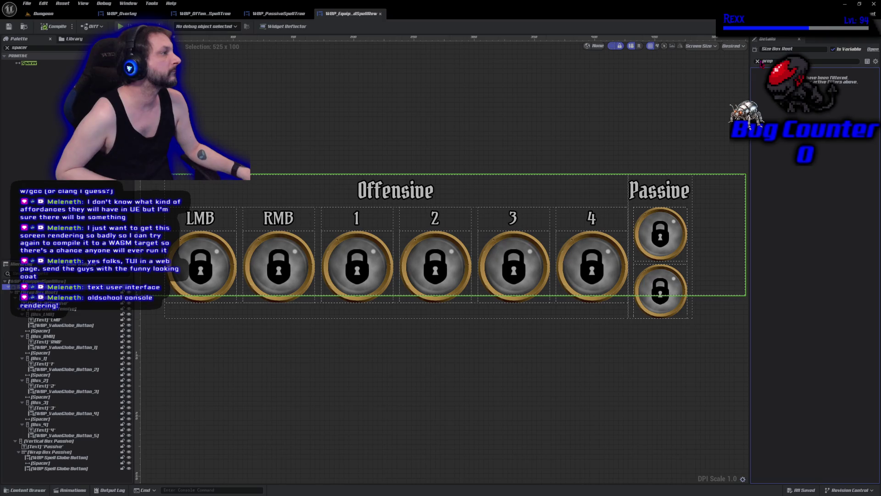
key("Escape")
left_click(466, 174)
left_click(37, 286)
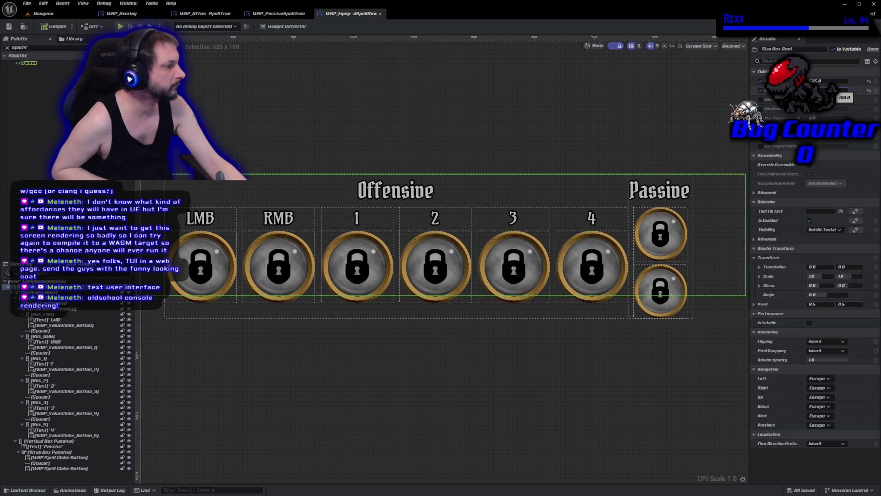
Try root height overrides of 135, 132 and 134, then compile and save the row.
left_click_drag(826, 90, 842, 90)
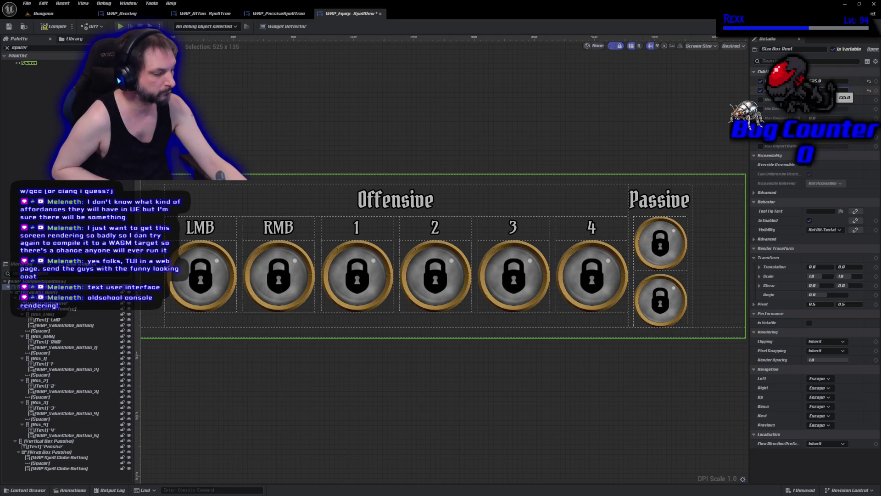
left_click_drag(842, 90, 840, 91)
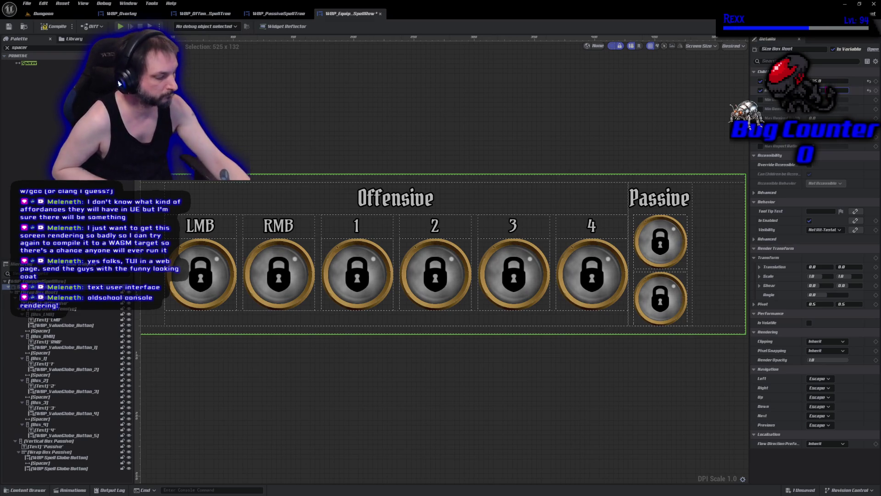
left_click_drag(841, 90, 841, 90)
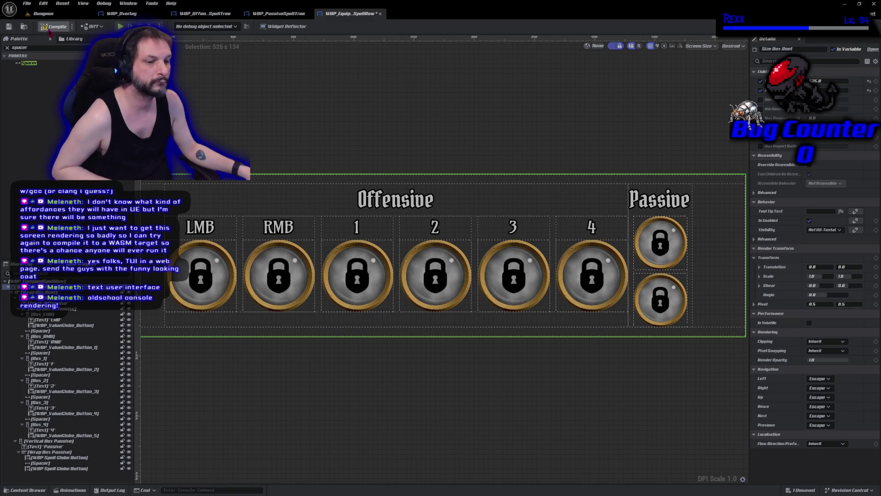
left_click(49, 29)
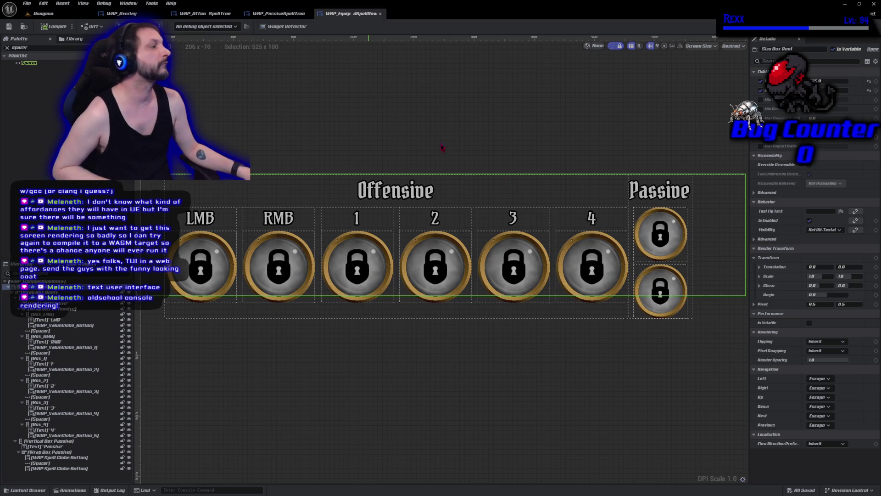
Set the root Size Box height override to 140 and compile and save again.
left_click(415, 366)
left_click(37, 287)
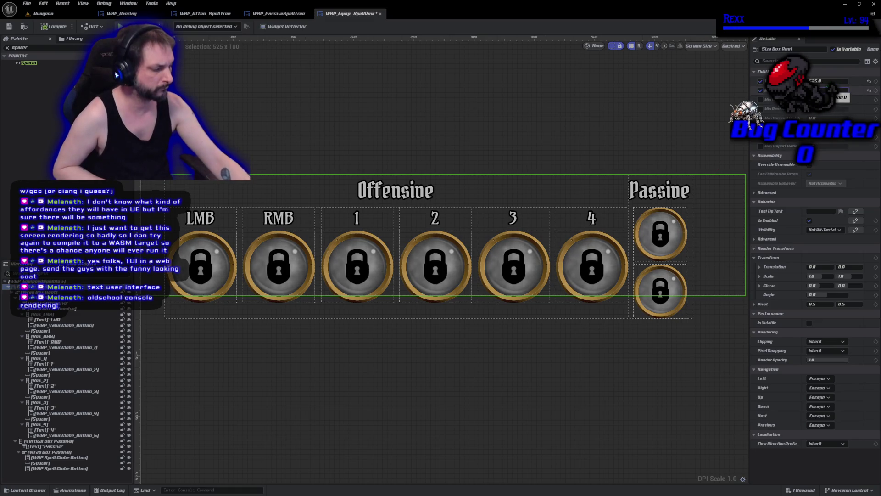
type("140")
key("Return")
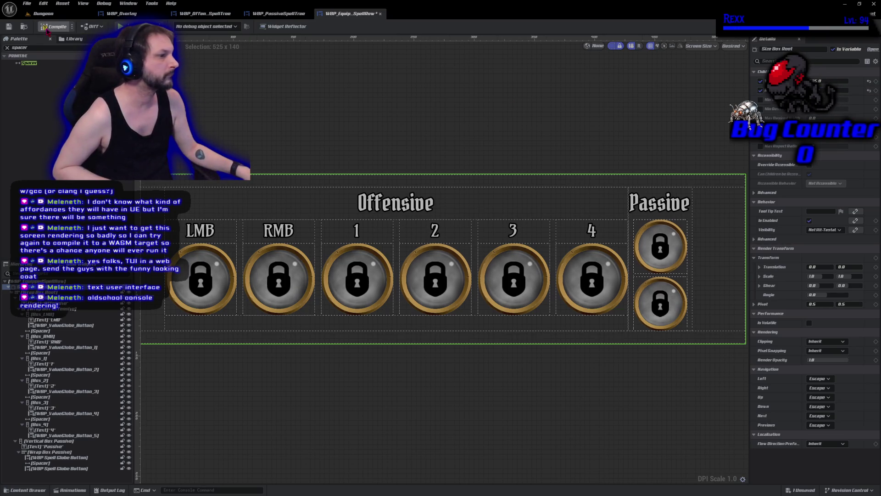
left_click(48, 29)
left_click(41, 292)
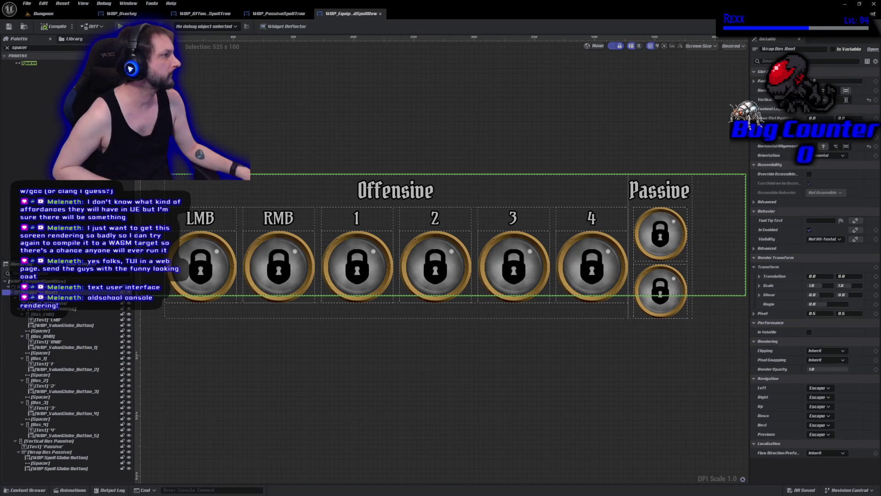
Undo and redo the box size changes to restore round Passive buttons, then compile.
left_click(41, 286)
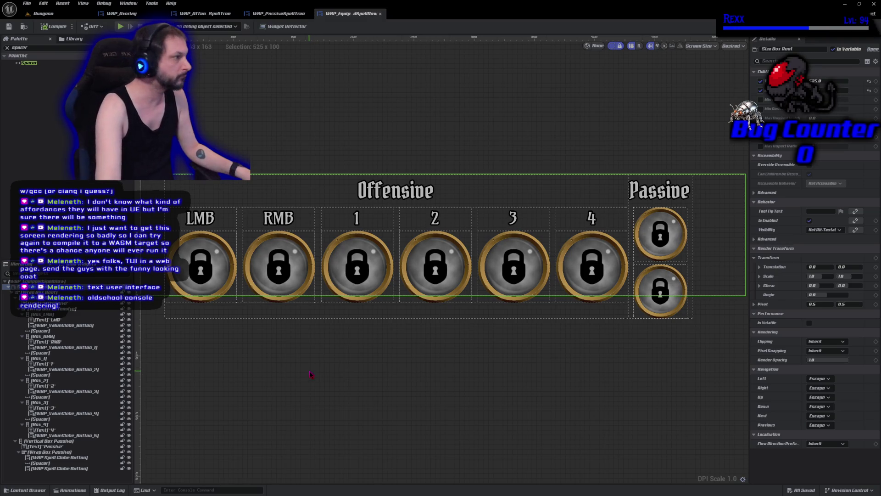
key("ctrl+z")
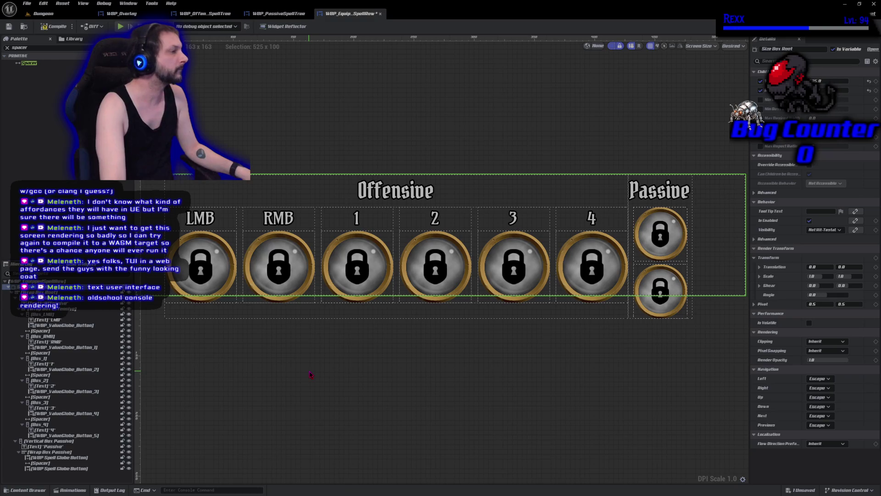
key("ctrl+z")
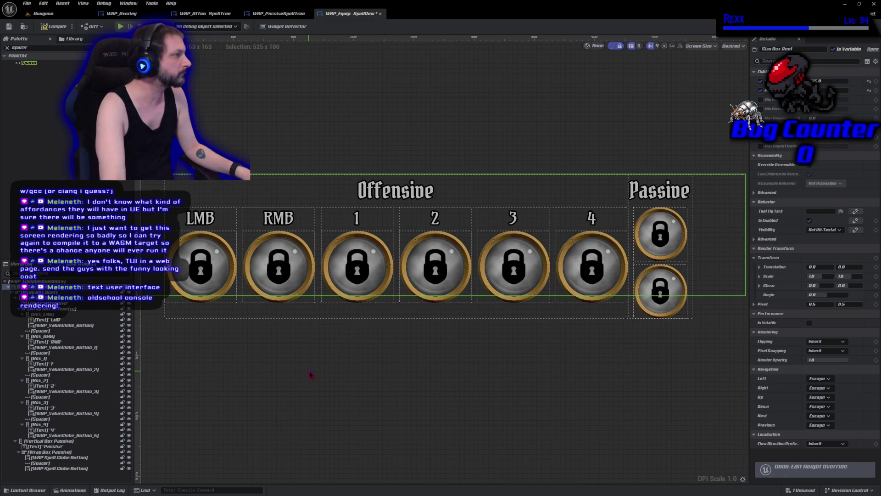
key("ctrl+y")
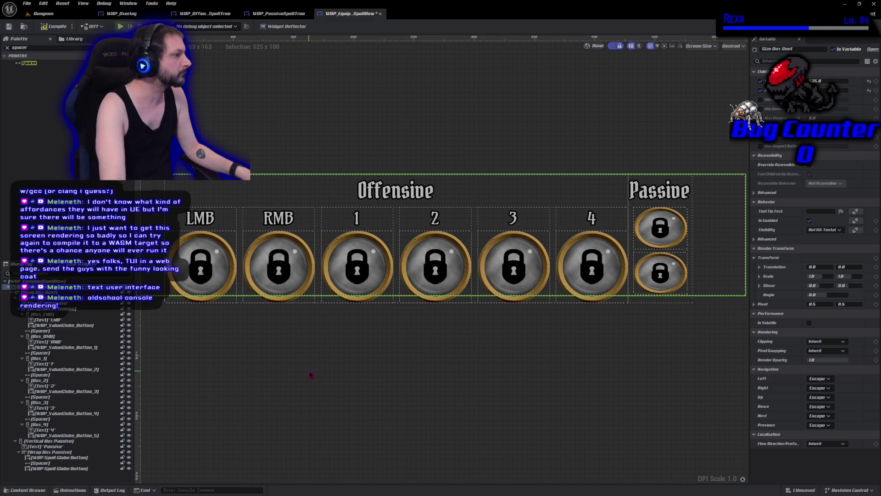
key("ctrl+z")
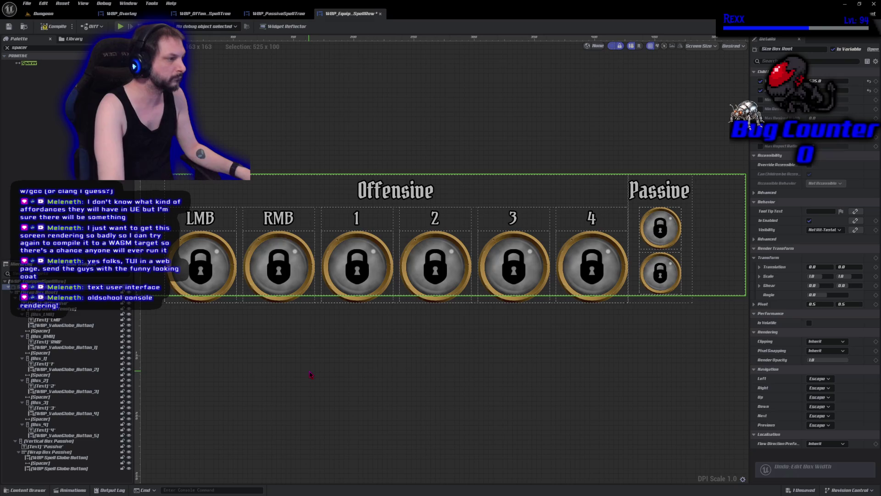
key("ctrl+y")
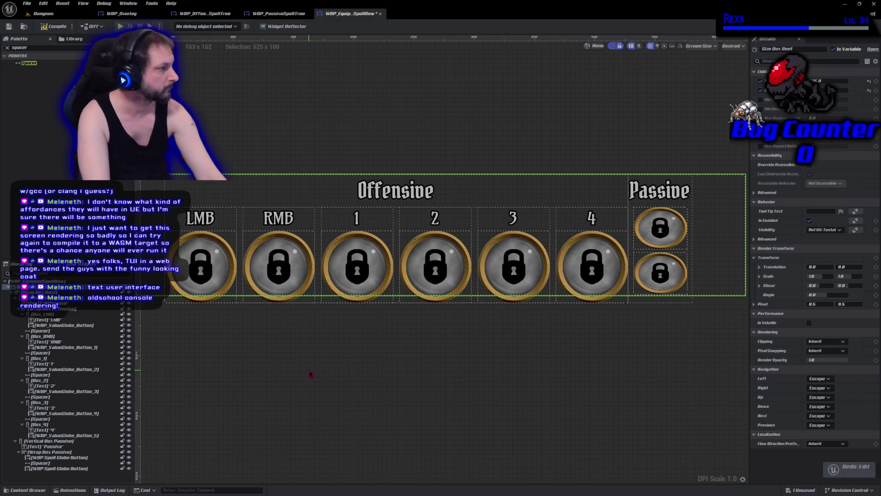
key("ctrl+y")
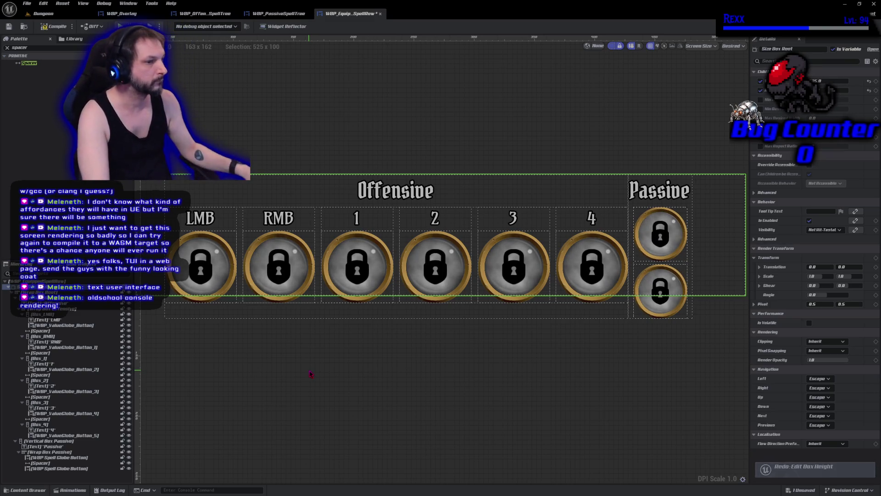
left_click(62, 26)
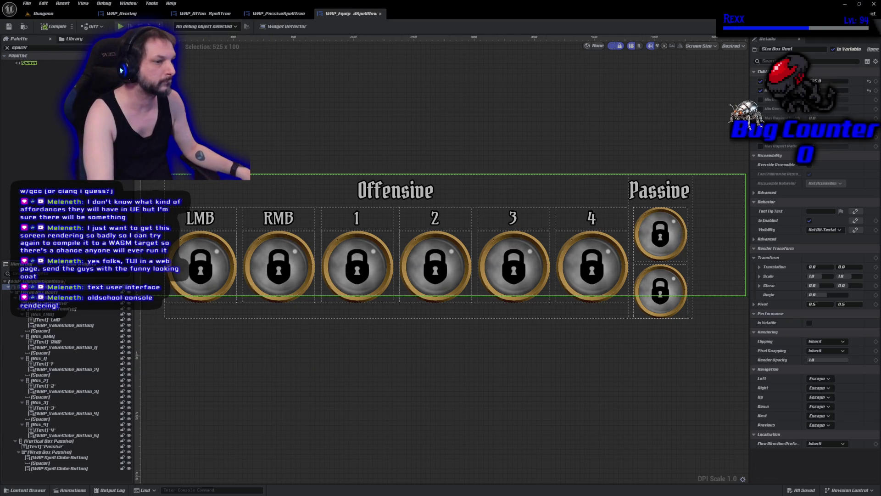
Commit a 140 root height, compile the spell row, and view its Event Graph.
left_click(41, 292)
left_click(32, 287)
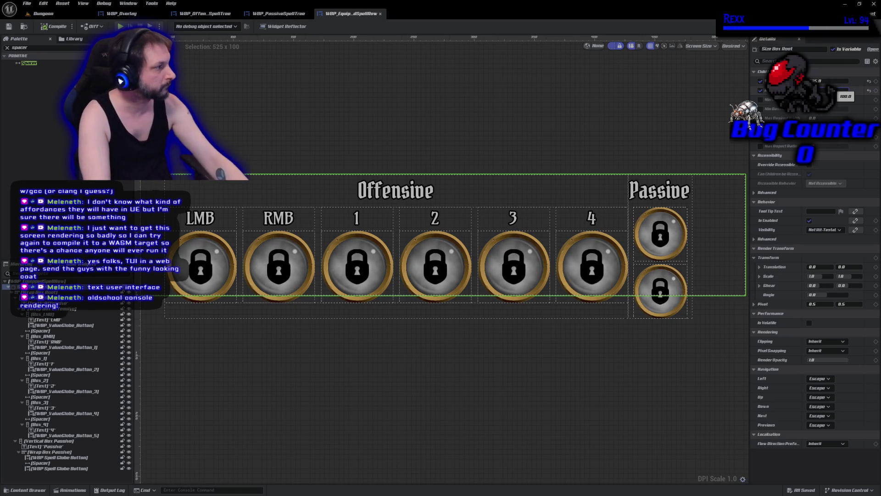
type("140")
key("Return")
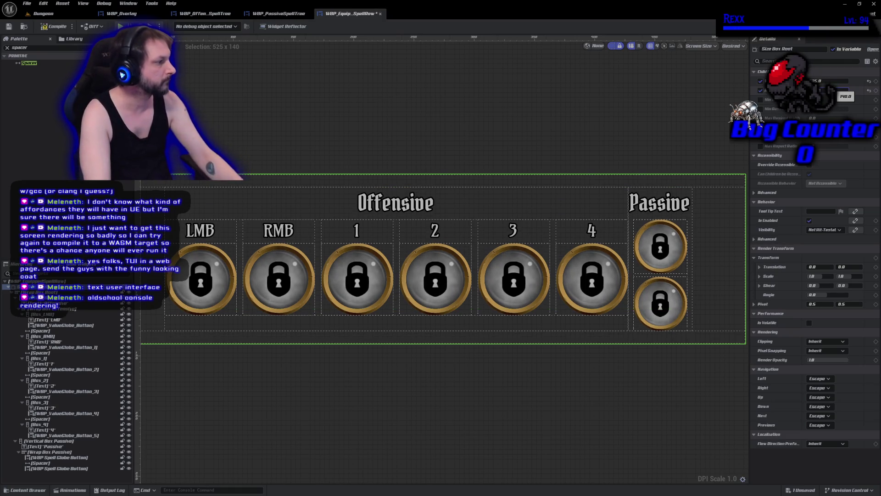
left_click(57, 27)
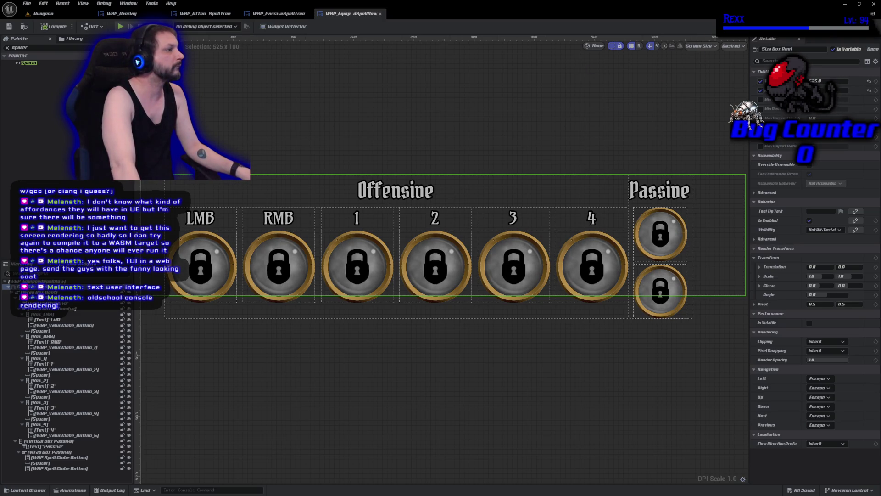
left_click(863, 26)
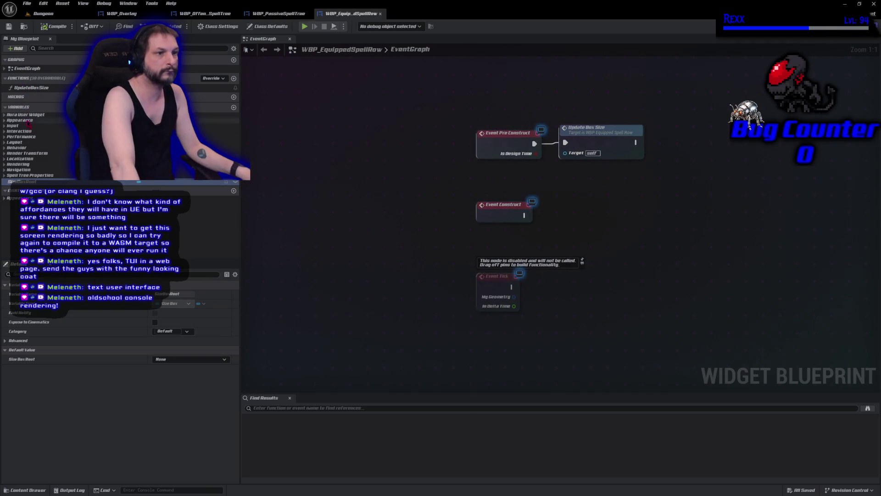
Set the BoxHeight variable's default value to 140 and return to the Designer.
left_click(5, 176)
left_click(133, 192)
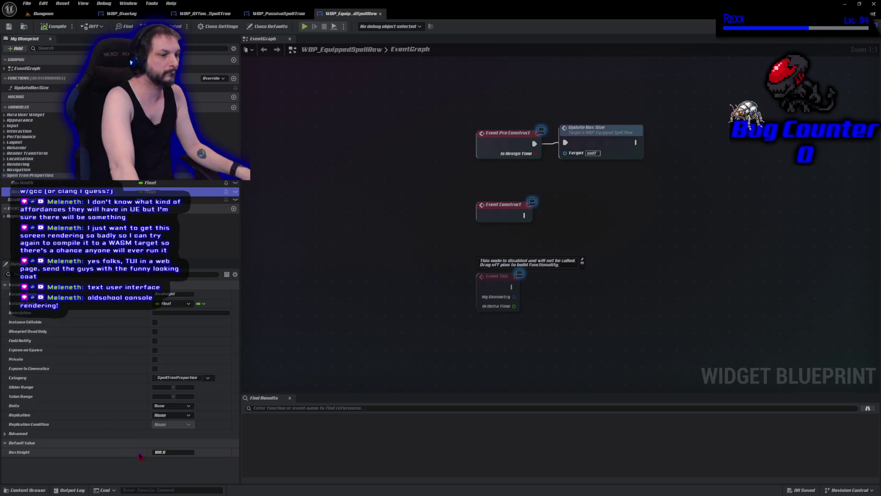
left_click(158, 453)
type("41")
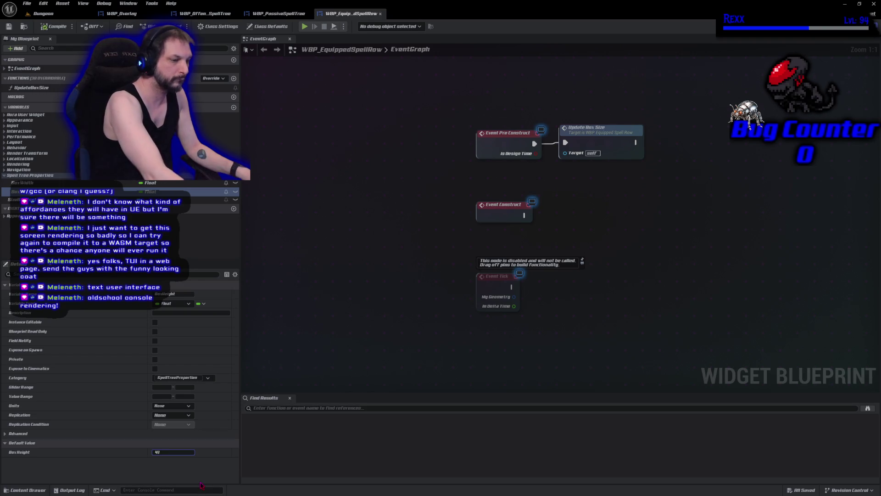
type("40")
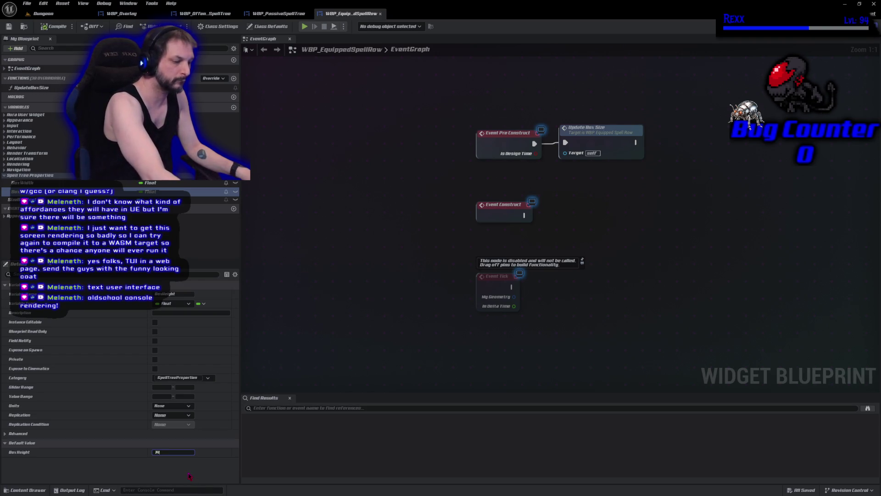
key("Return")
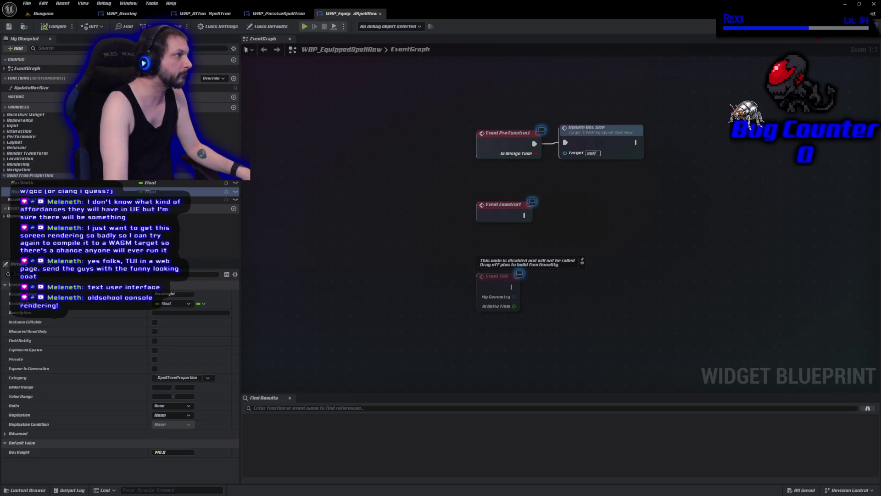
left_click(836, 26)
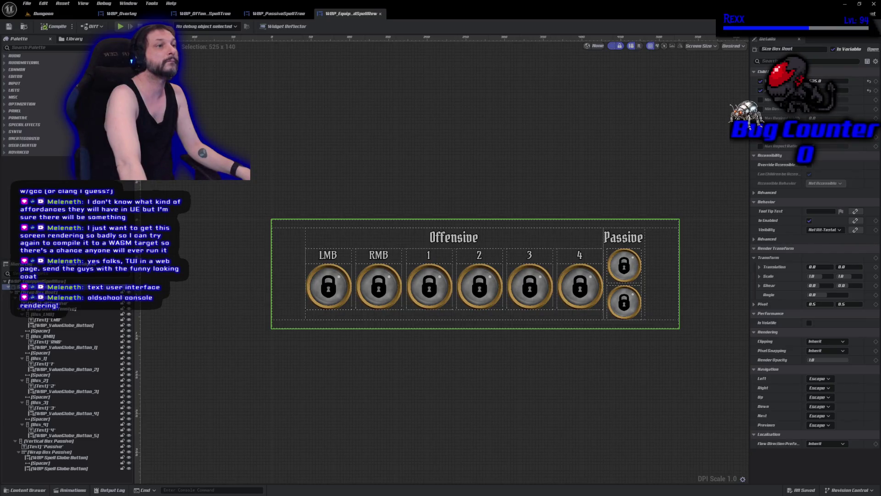
left_click(120, 13)
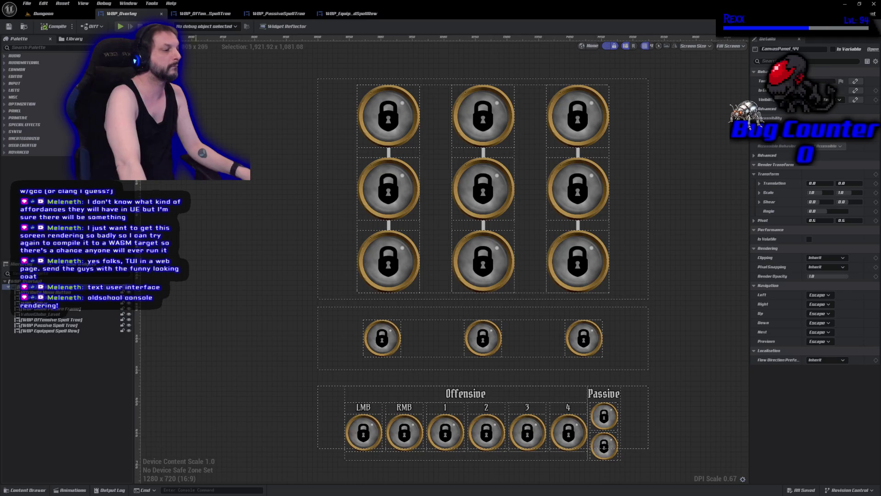
Replace the old spell row in WBP_Overlay with a fresh equipped spell row at the bottom.
scroll(224, 229, "down", 1)
left_click(320, 380)
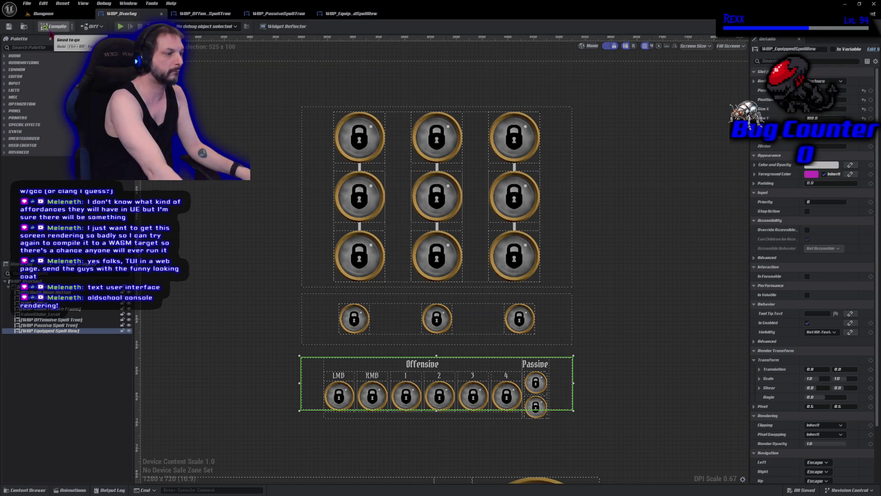
key("Delete")
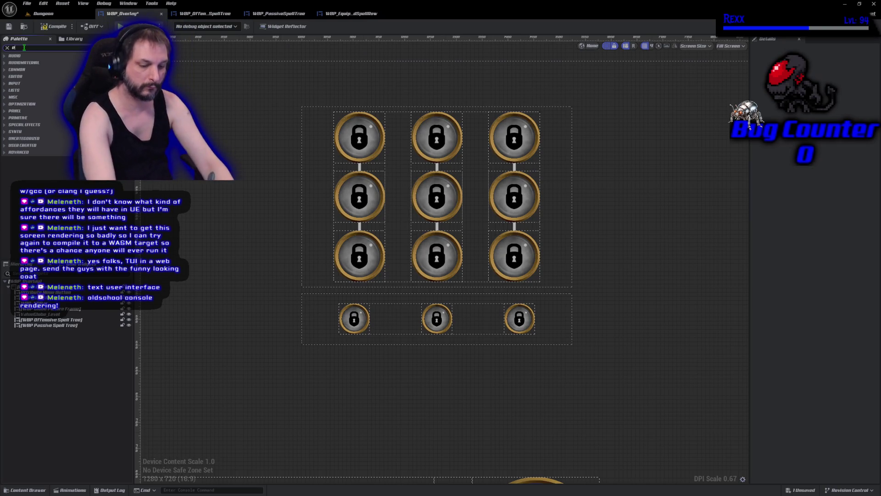
type("equip")
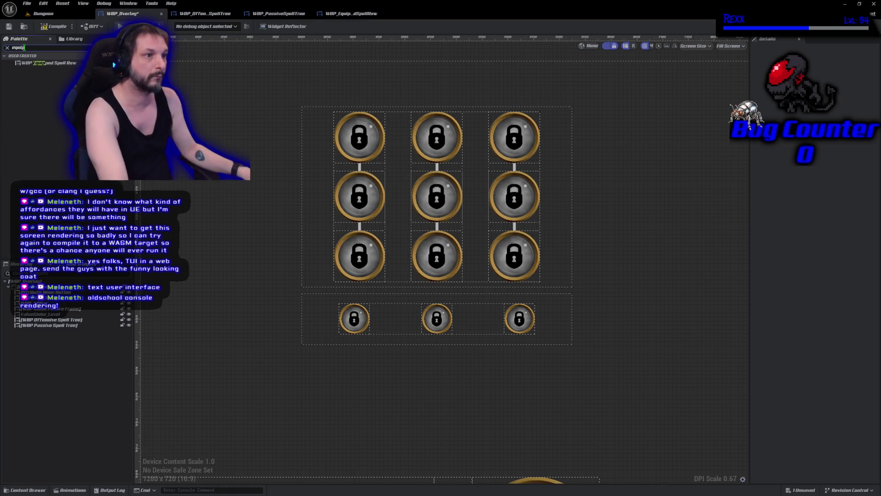
mouse_move(64, 63)
left_mouse_down()
mouse_move(337, 402)
mouse_move(431, 389)
mouse_move(374, 358)
mouse_move(307, 356)
left_mouse_up()
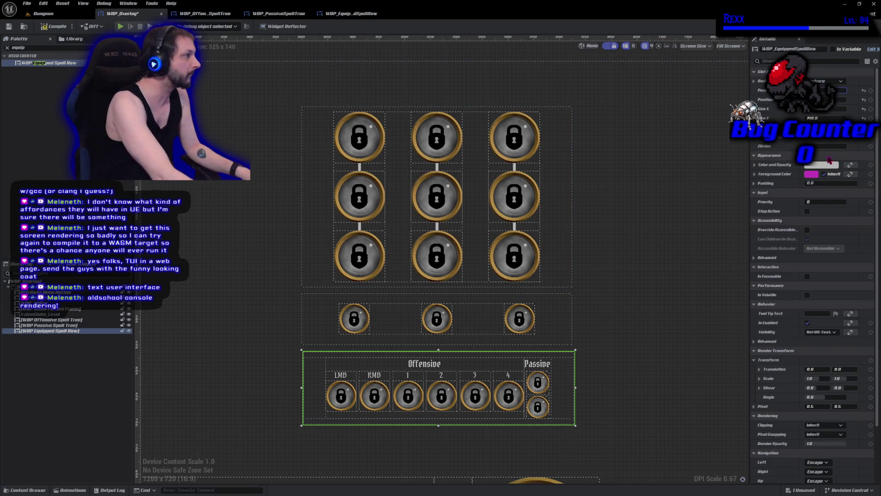
key("Left")
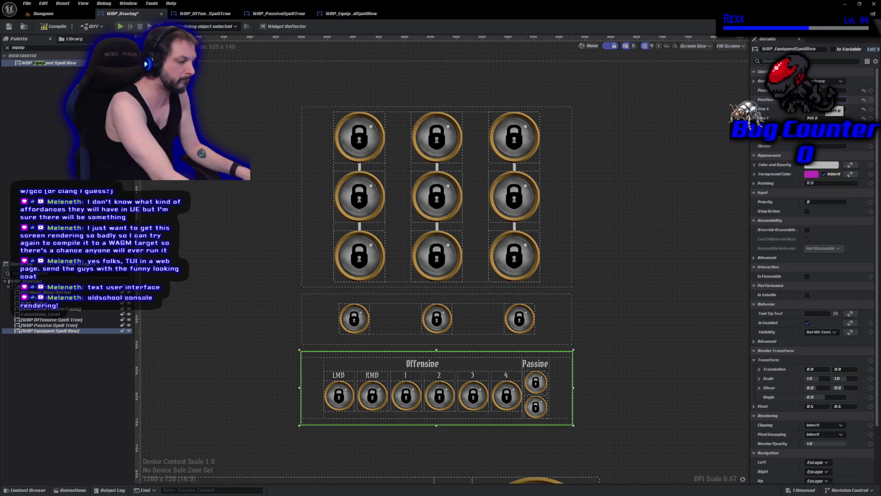
key("Delete")
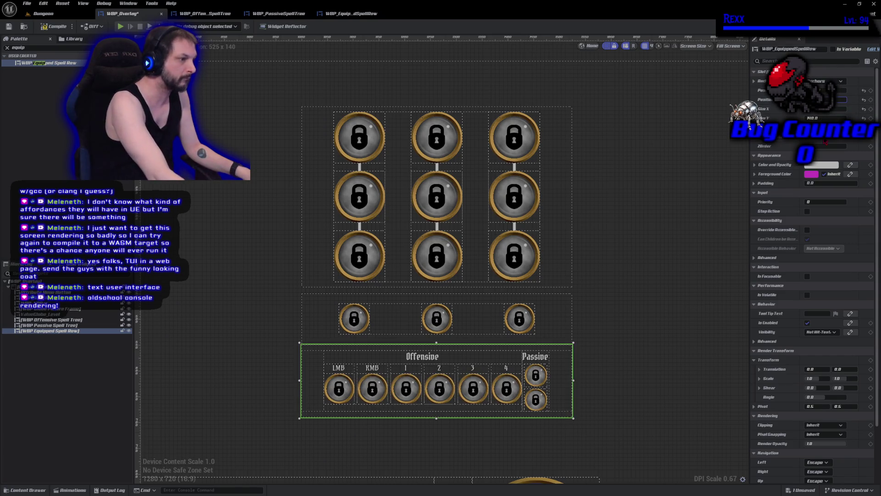
Nudge the spell row down, compile and save WBP_Overlay, and return to the Dungeon level.
left_click(242, 300)
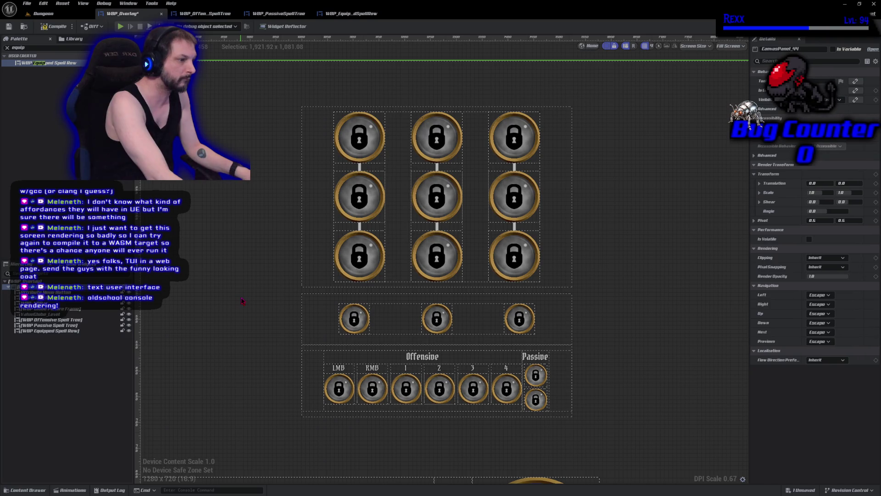
left_click(556, 379)
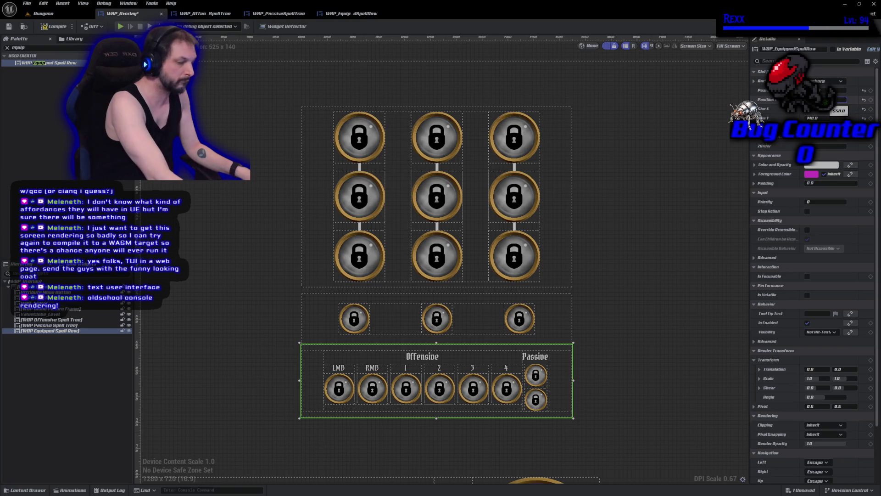
key("Down")
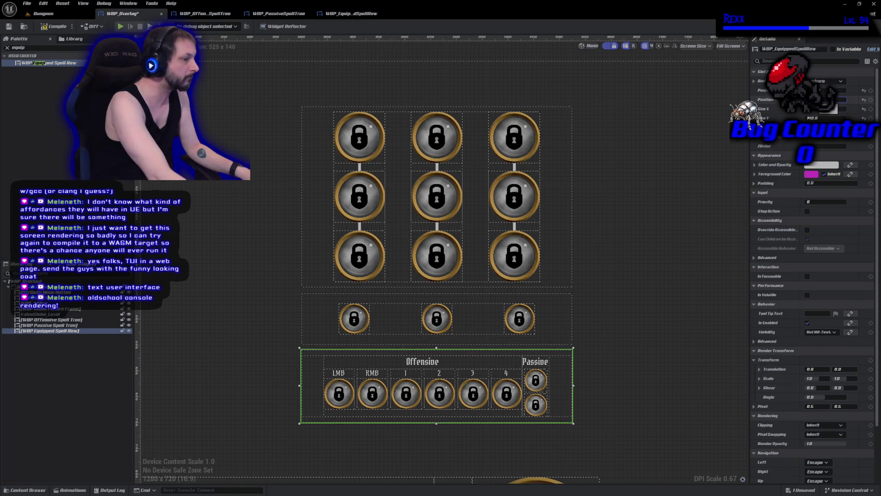
left_click(50, 29)
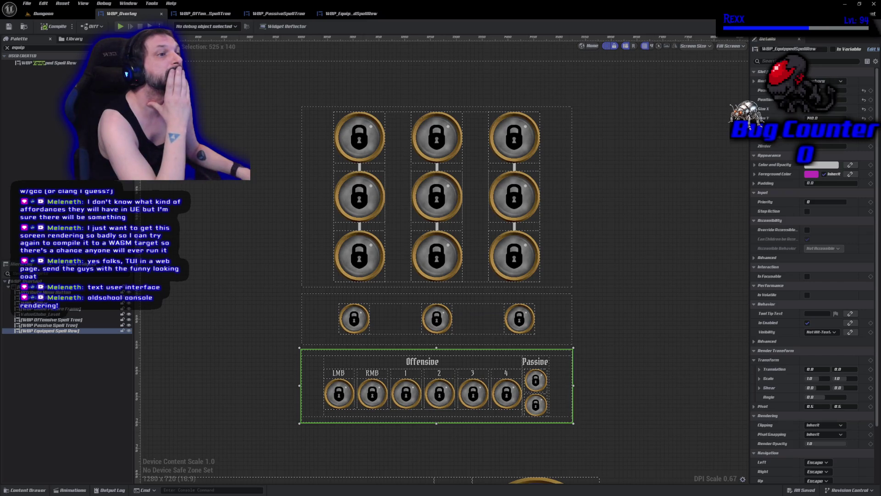
left_click(44, 13)
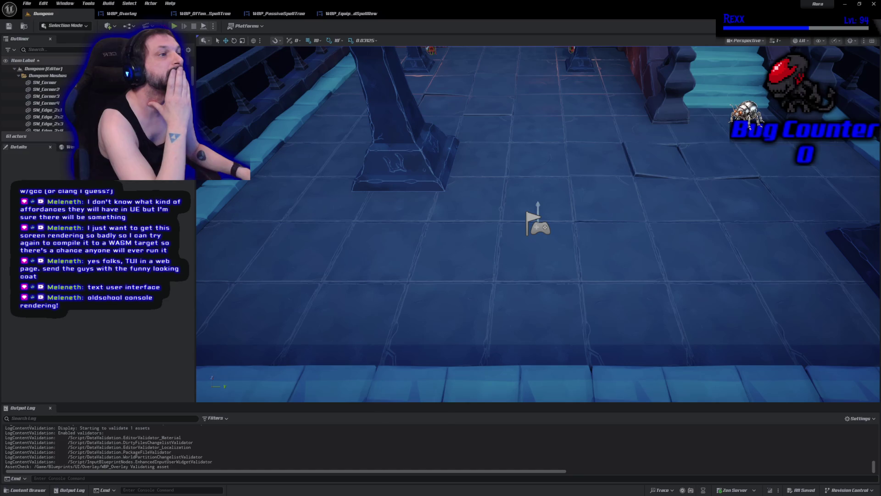
Test-play the game in the editor to check the HUD, then stop and reopen the spell row widget.
key("alt+p")
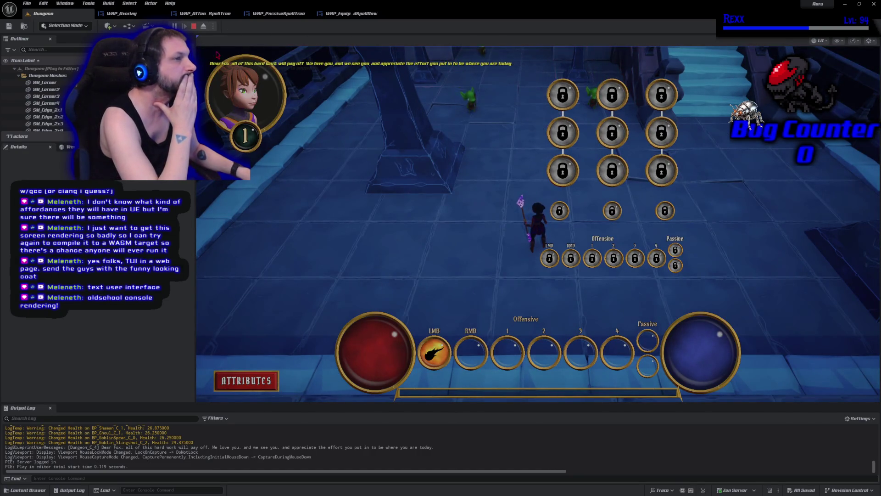
left_click(194, 26)
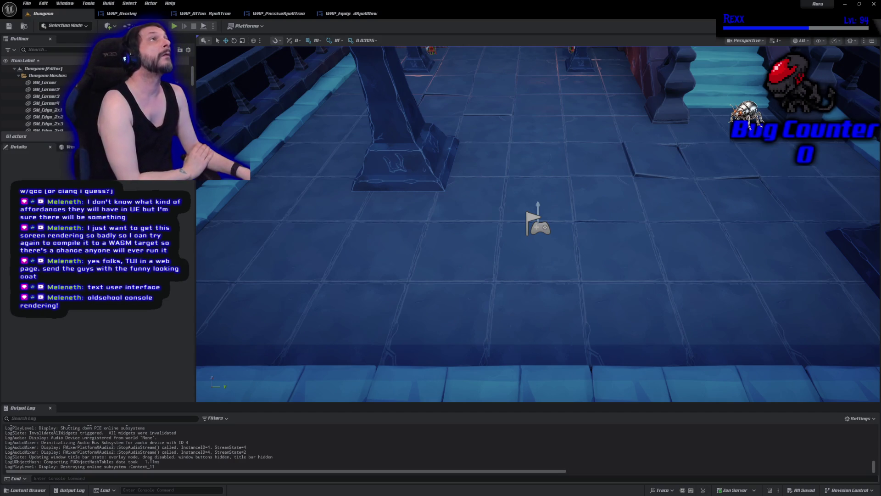
left_click(366, 15)
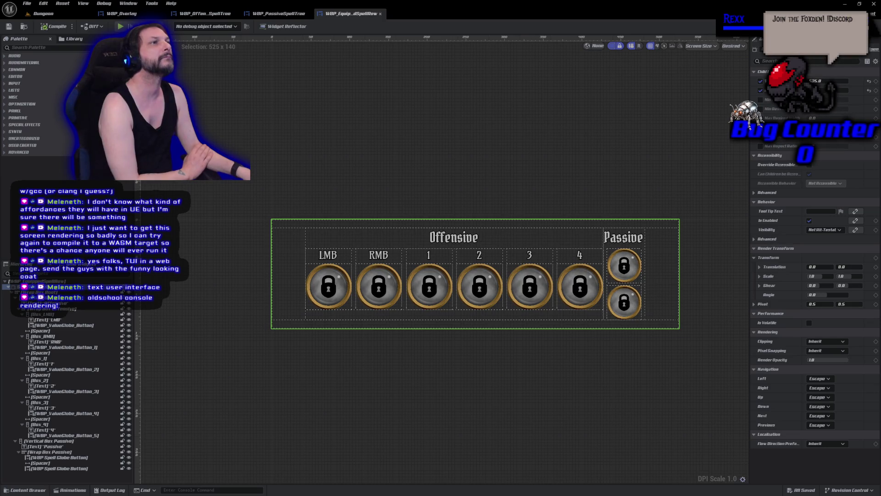
Filter the slot 1 globe's properties by 'prop' and change its Glass Padding value.
left_click(427, 282)
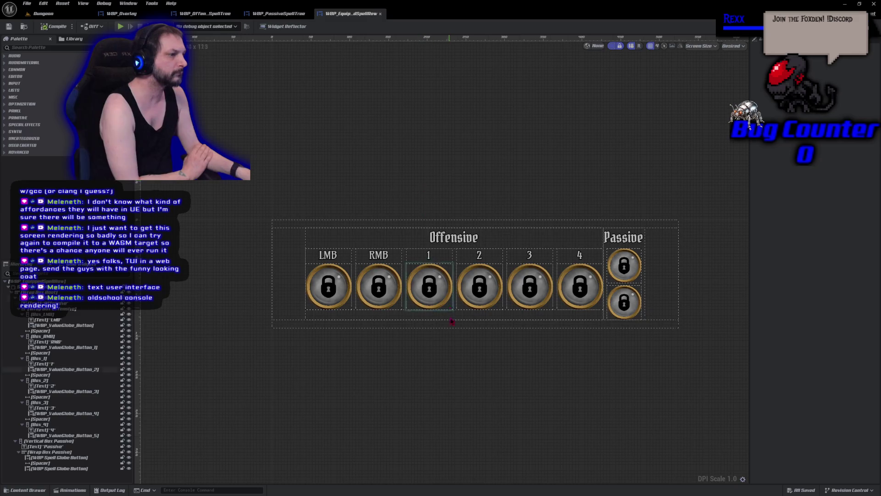
scroll(417, 279, "up", 2)
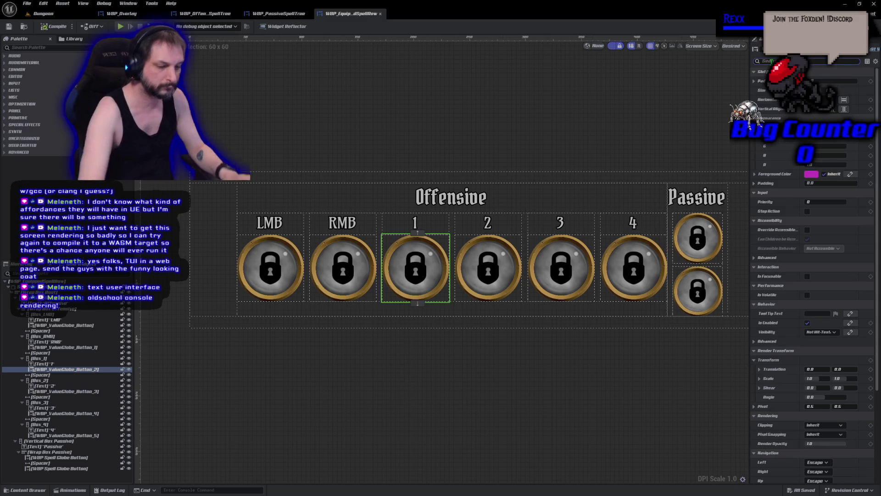
left_click(764, 61)
type("prop")
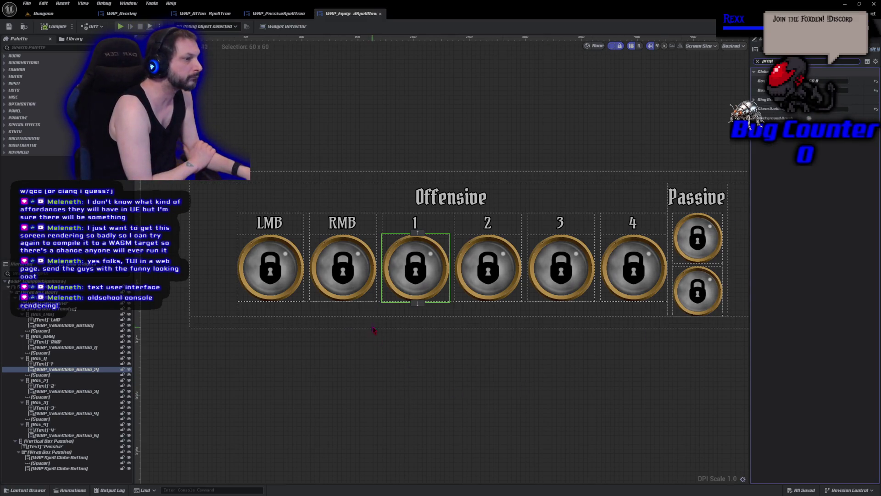
scroll(373, 329, "up", 5)
left_click_drag(511, 370, 437, 418)
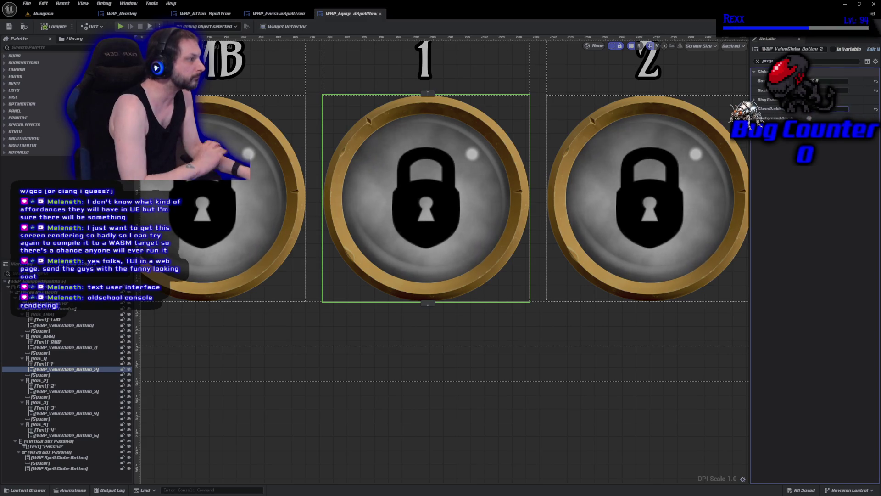
key("Return")
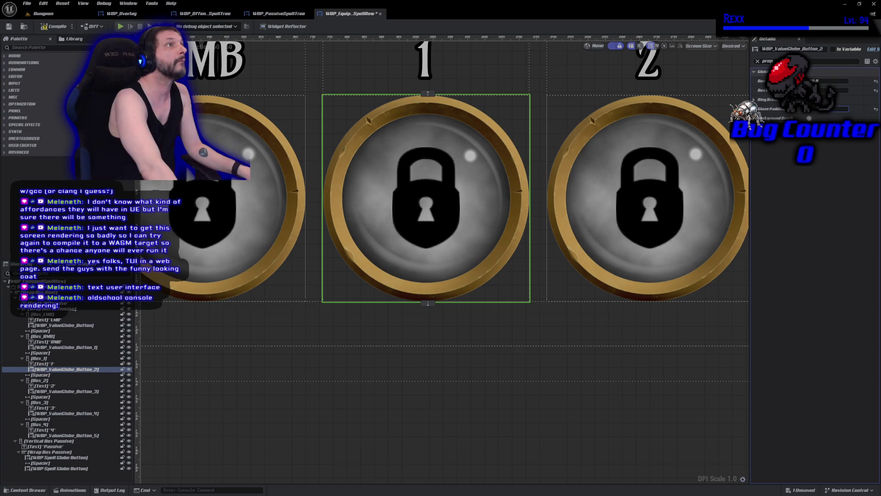
Set the upper Passive globe's Glass Padding to 4.0.
scroll(551, 288, "down", 3)
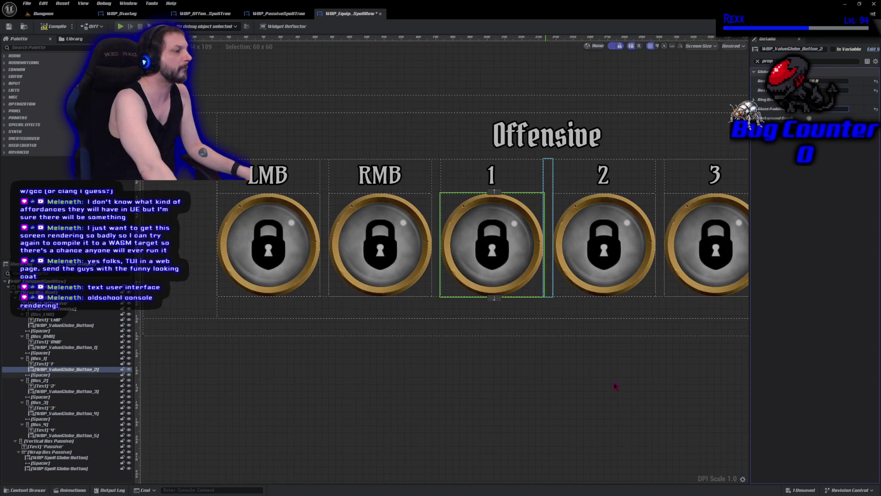
left_click_drag(615, 384, 379, 366)
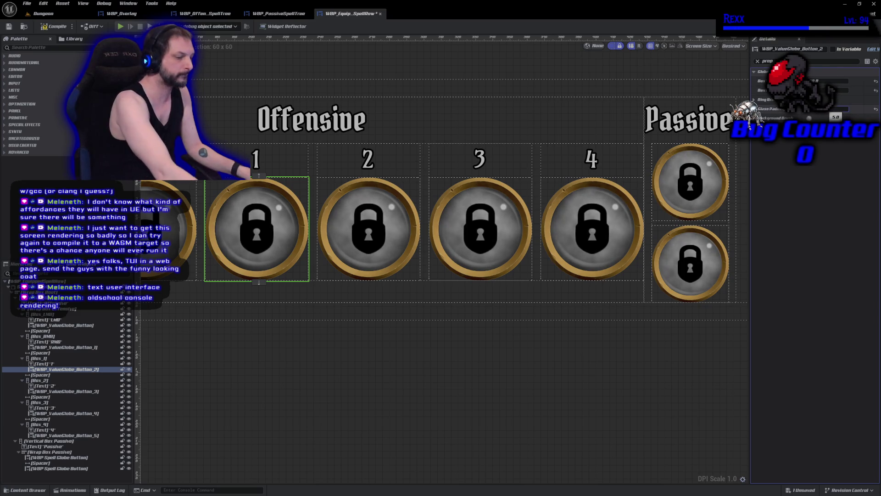
left_click(617, 260)
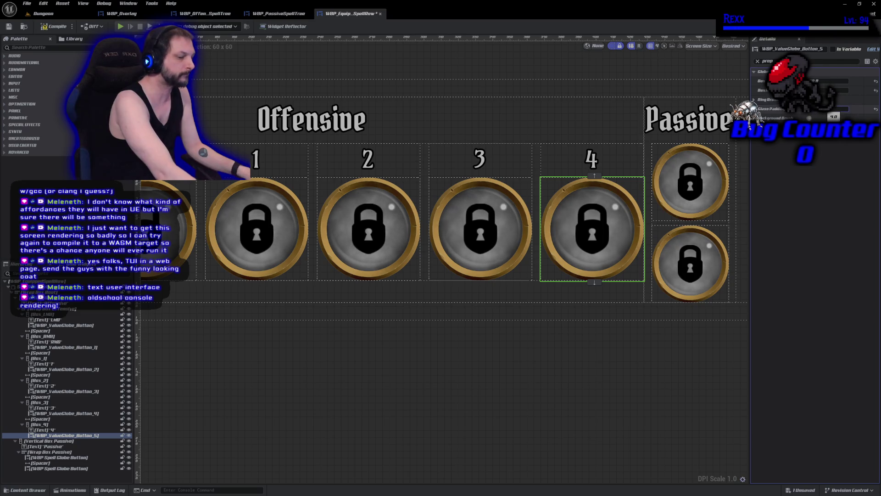
left_click(691, 179)
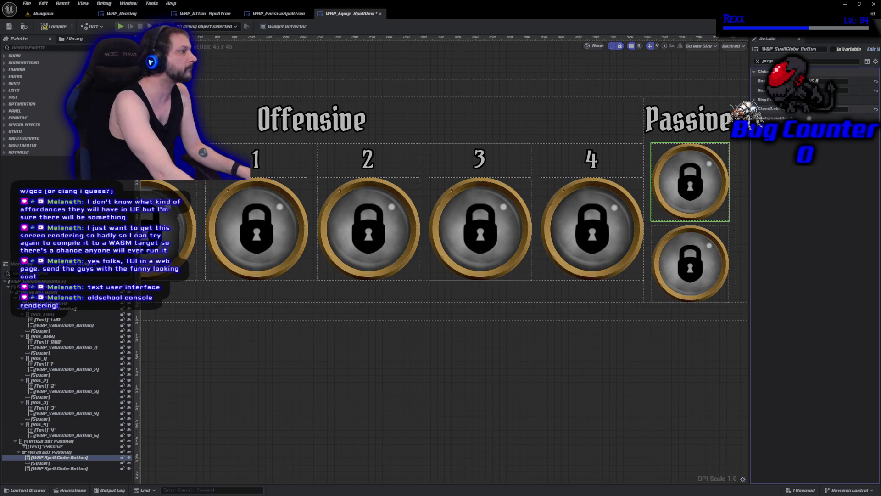
type("4")
key("Return")
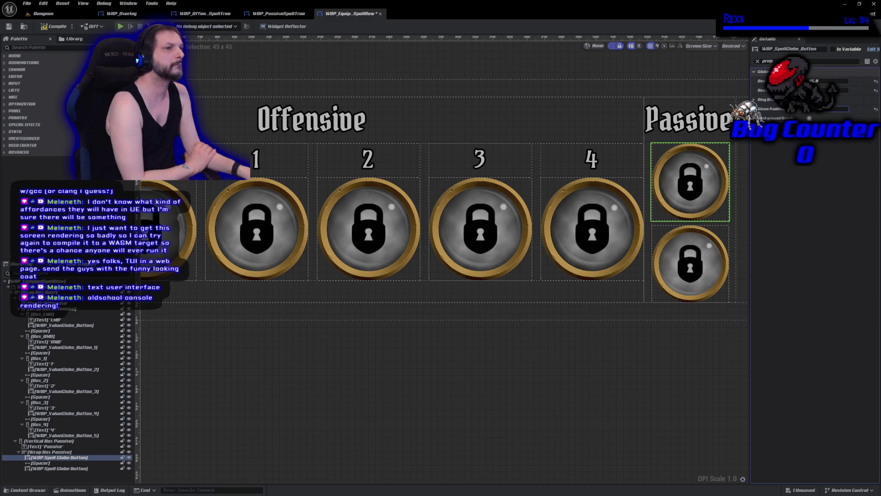
Compile and save the spell row widget and return to the Dungeon level.
left_click(51, 26)
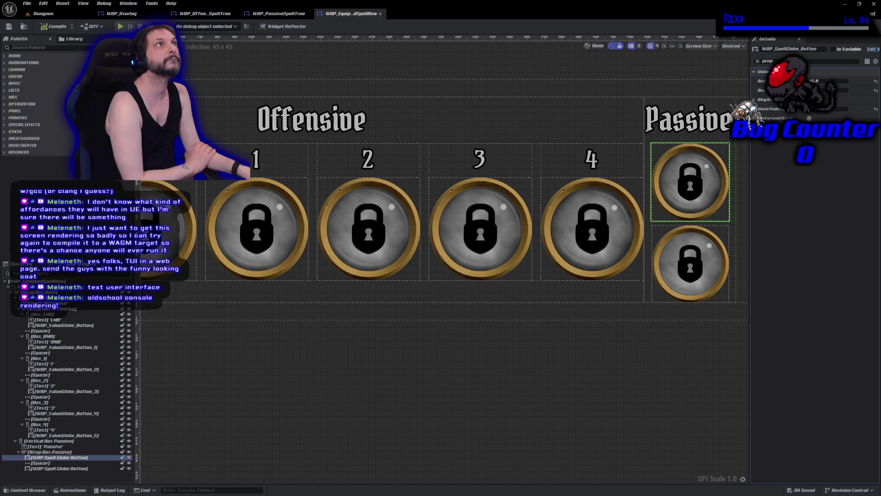
left_click(602, 220)
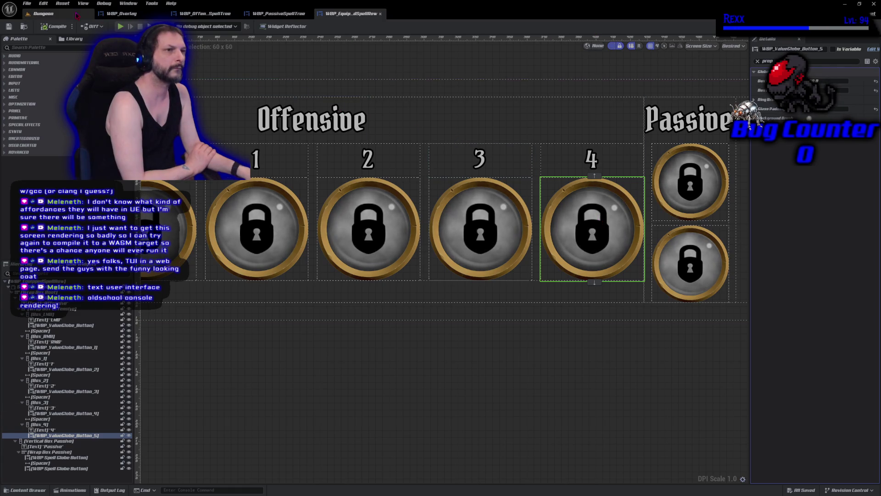
left_click(44, 14)
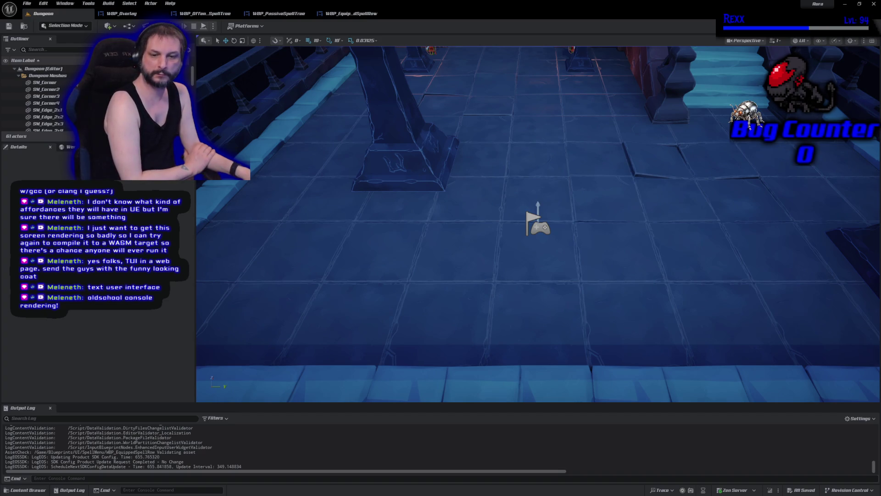
Switch to GitHub Desktop to review the project's uncommitted changes.
key("alt+Tab")
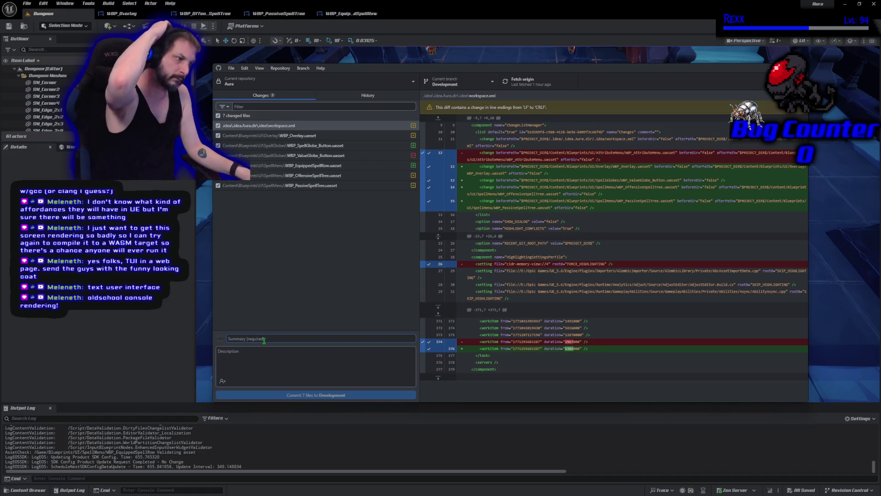
Commit the changes to Development as 'Equipped Spell Row', push to origin, and inspect it in History.
type("Equipped Spell Row")
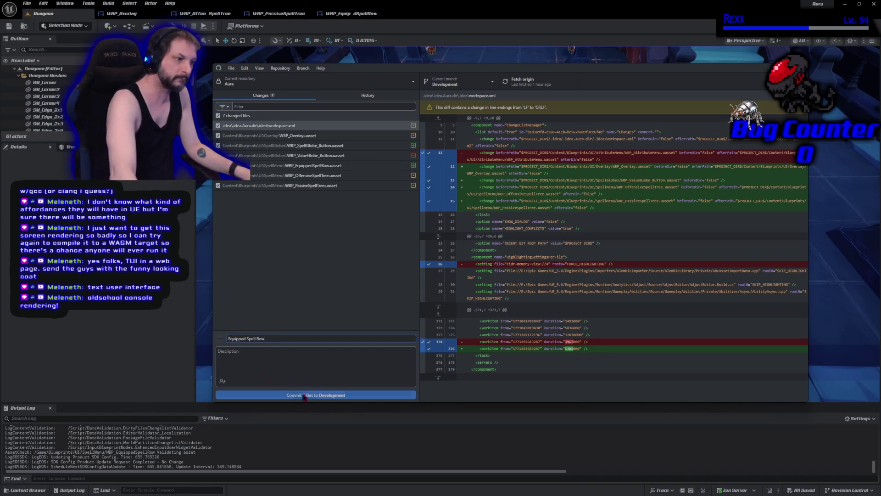
left_click(317, 396)
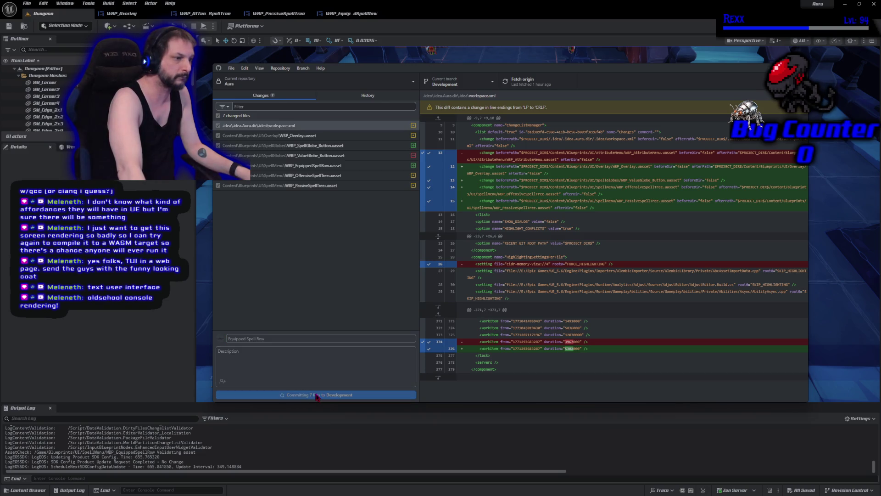
left_click(696, 160)
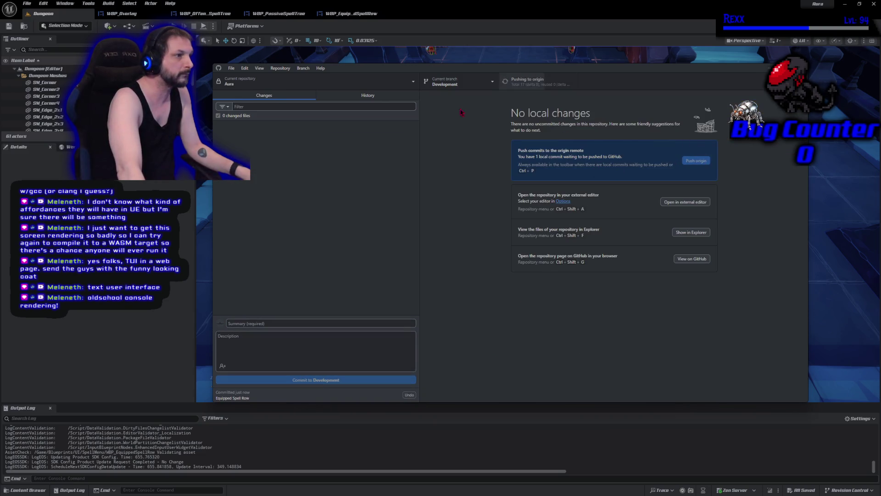
left_click(390, 99)
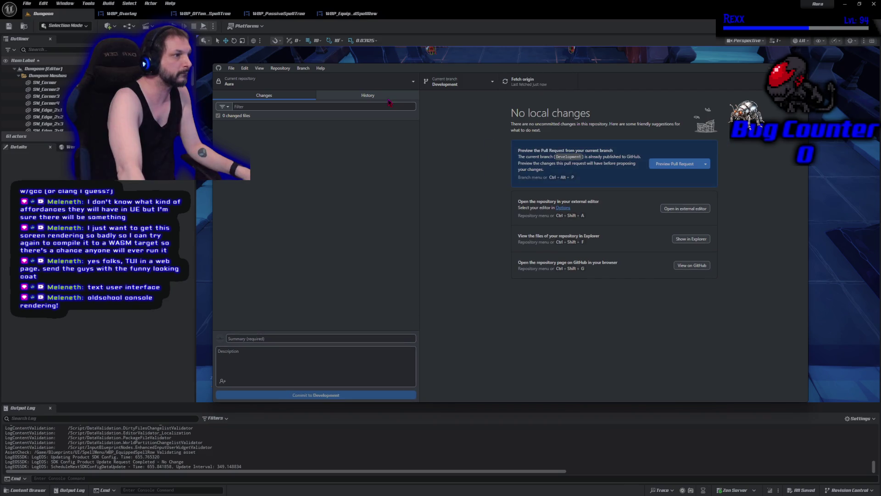
left_click(299, 128)
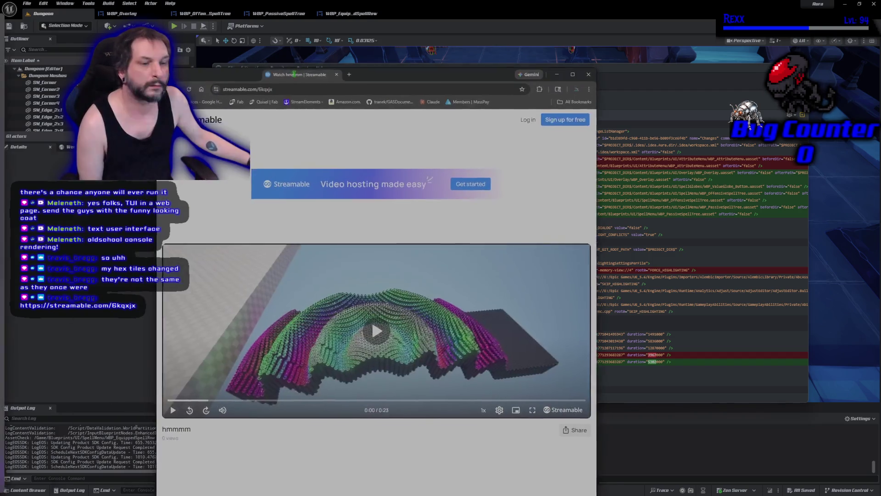
Watch the hmmmm clip full screen, pause it at 0:08, and close the Streamable page.
left_click(411, 301)
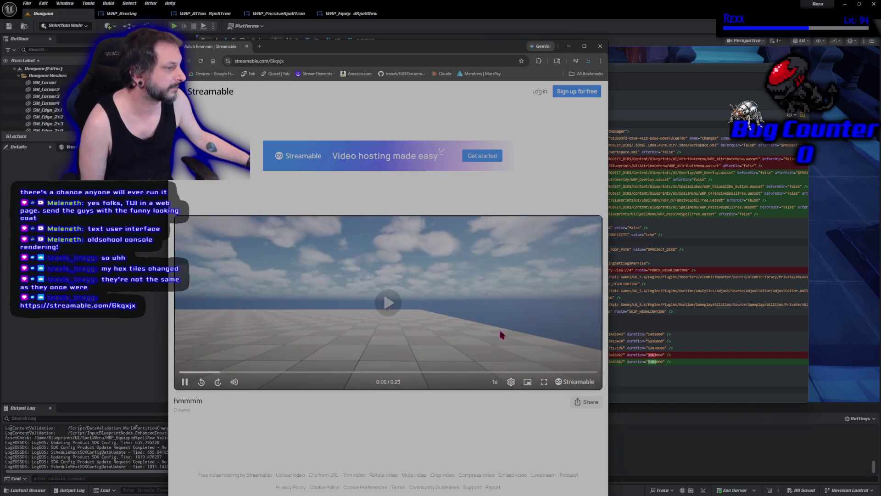
key("f")
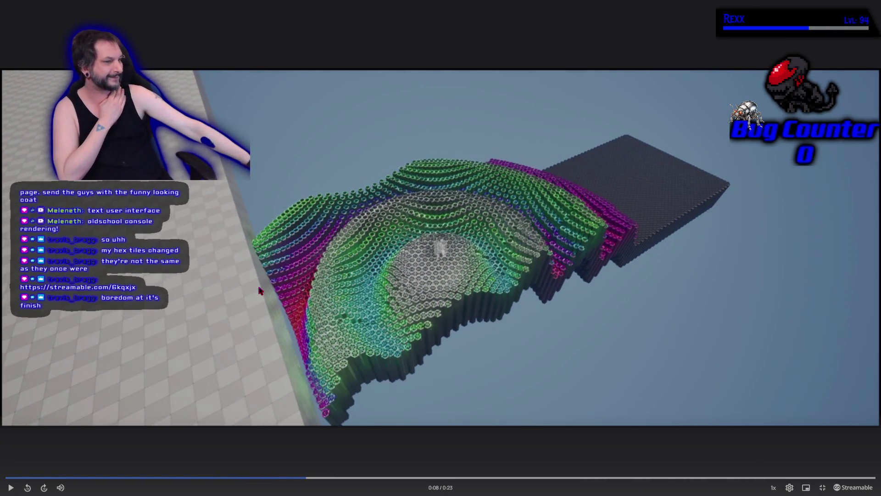
key("space")
left_click(823, 489)
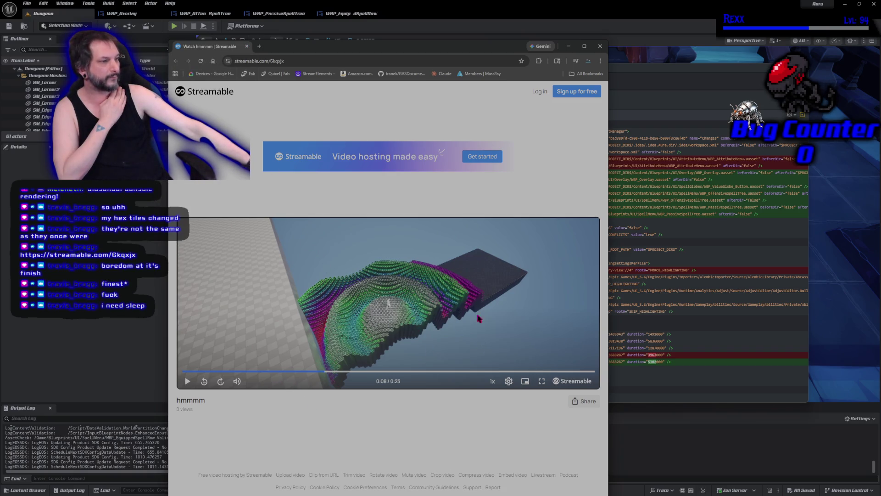
left_click(247, 47)
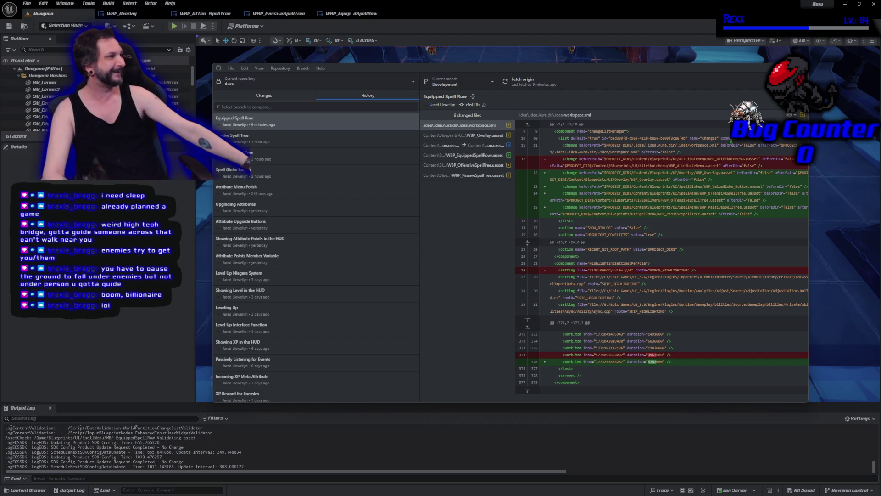
Hide GitHub Desktop and bring the WBP_Overlay widget designer back up in Unreal.
key("alt+Tab")
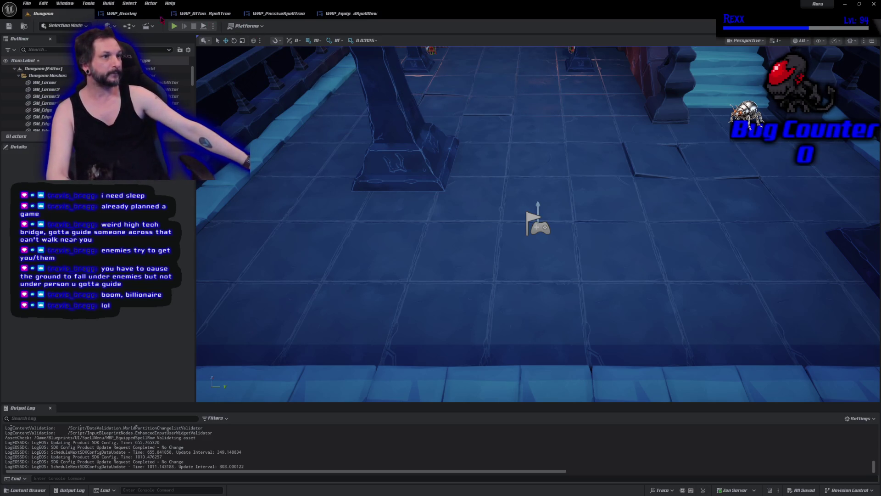
left_click(139, 15)
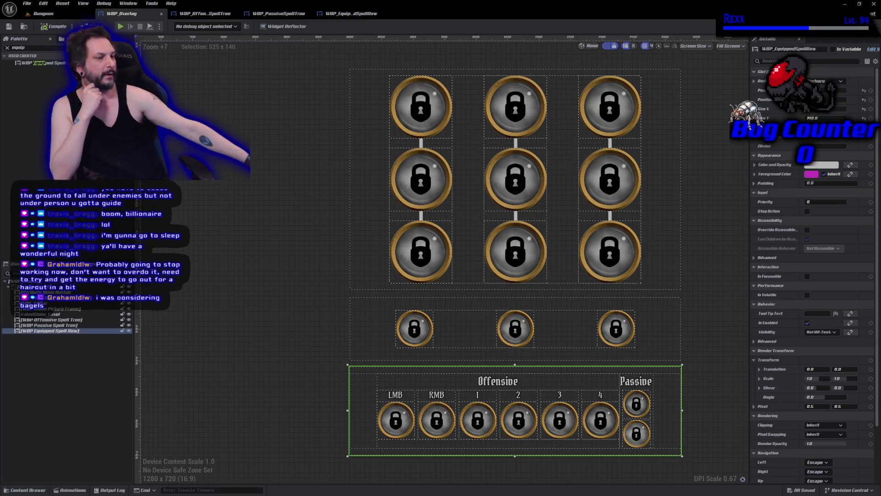
Deselect the Equipped Spell Row on the WBP_Overlay canvas.
left_click(51, 361)
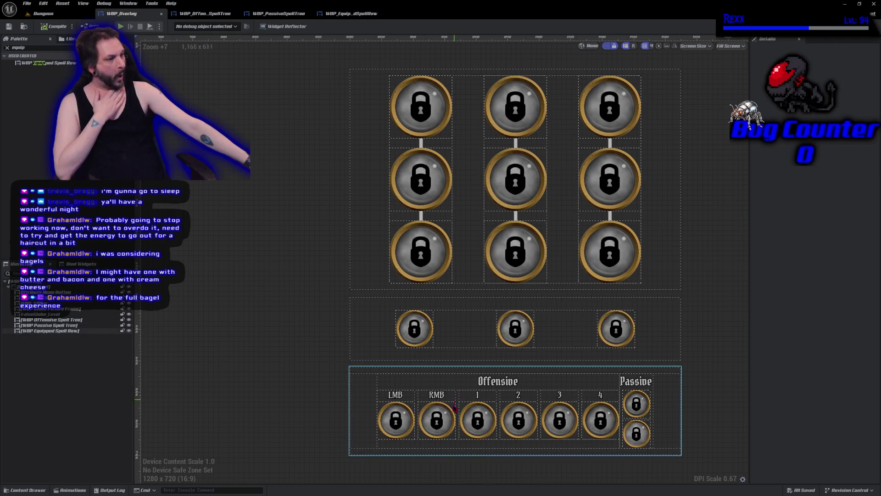
Return to the Dungeon level and start a Play-in-Editor session to test the HUD.
left_click(43, 13)
left_click(175, 26)
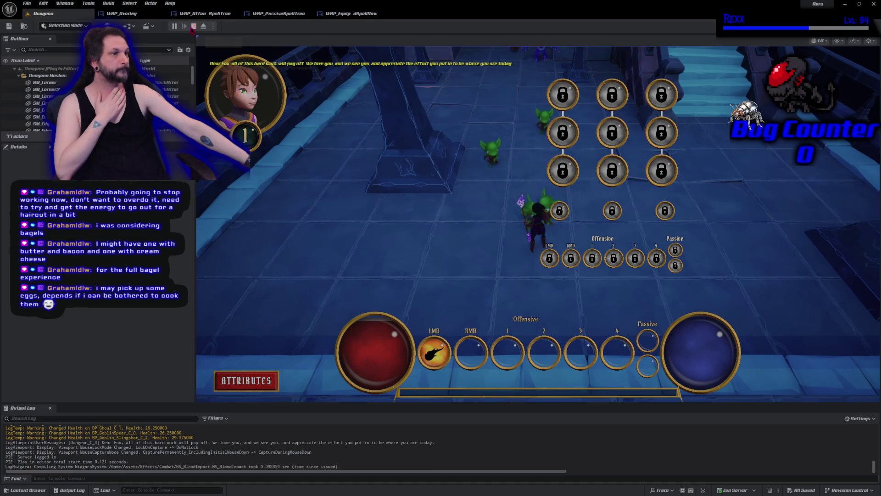
Stop the play session and bring up the WBP_EquippedSpellRow designer.
key("Escape")
left_click(354, 14)
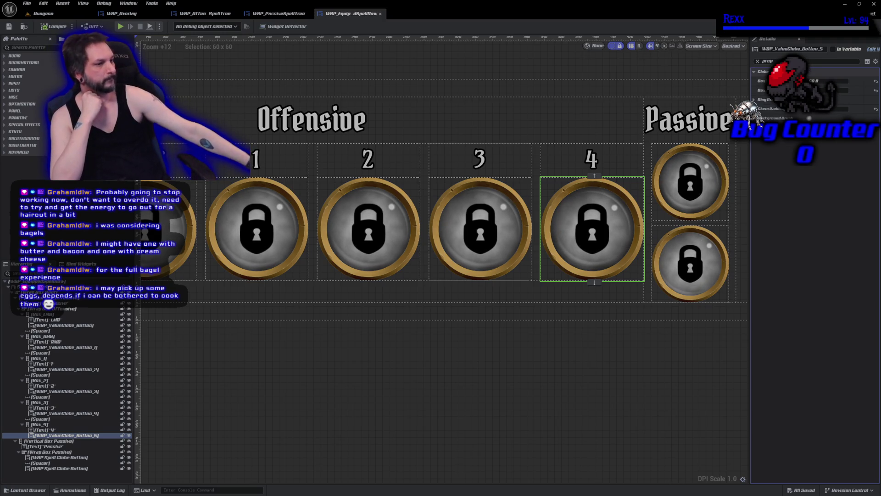
Clear the widget selection in the WBP_EquippedSpellRow designer.
left_click(252, 358)
Zoom out to check the whole spell row including RMB, then switch to WBP_Overlay.
scroll(252, 358, "down", 1)
mouse_move(260, 358)
left_mouse_down()
mouse_move(332, 359)
mouse_move(343, 366)
mouse_move(334, 393)
mouse_move(350, 399)
mouse_move(344, 409)
left_mouse_up()
scroll(340, 371, "down", 1)
scroll(338, 376, "down", 1)
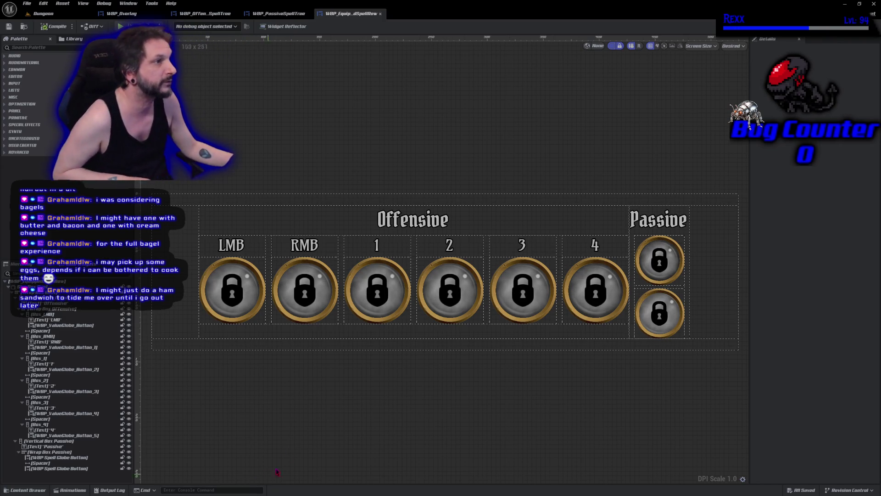
left_click(129, 14)
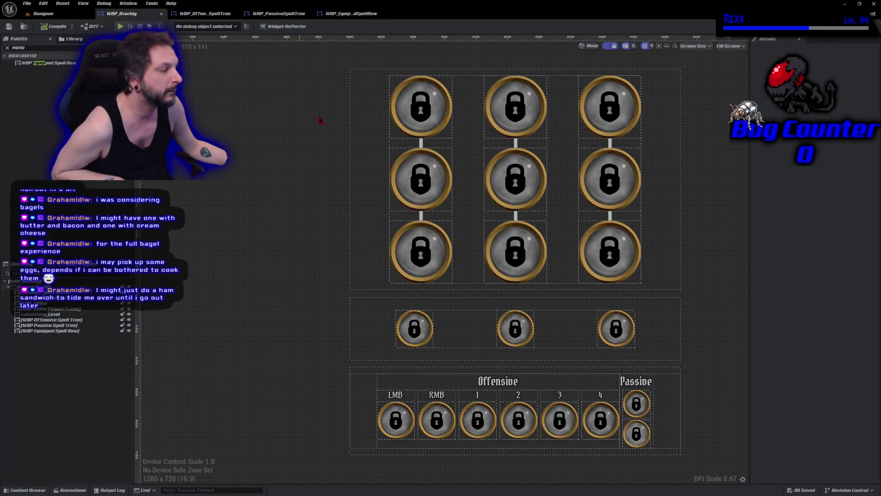
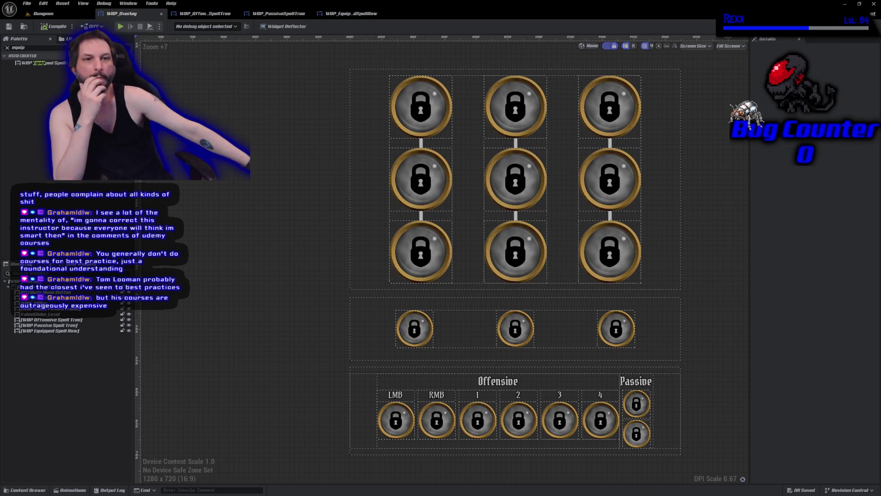
Switch to the browser's 'udemy tom looman' results, open the first result, and go back.
key("alt+Tab")
left_click(360, 180)
key("alt+Left")
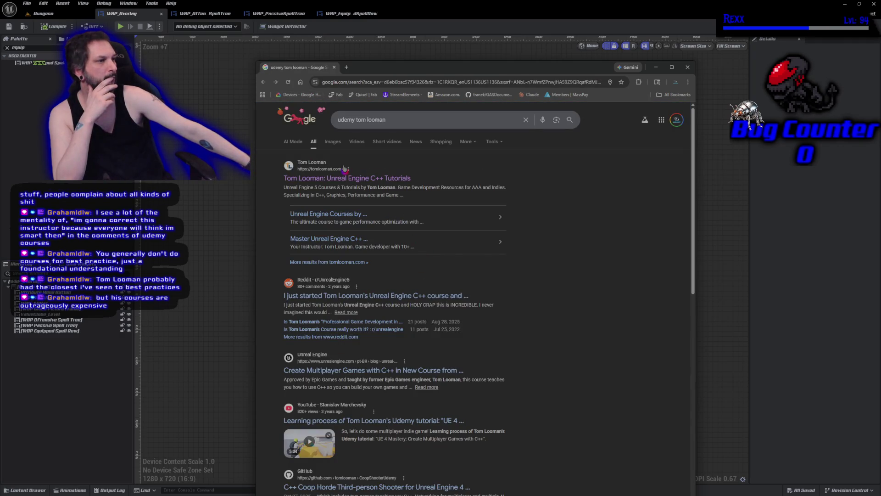
Open the tomlooman.com site, scroll its homepage, and follow the Unreal Engine C++ Course link.
left_click(345, 178)
scroll(501, 304, "down", 3)
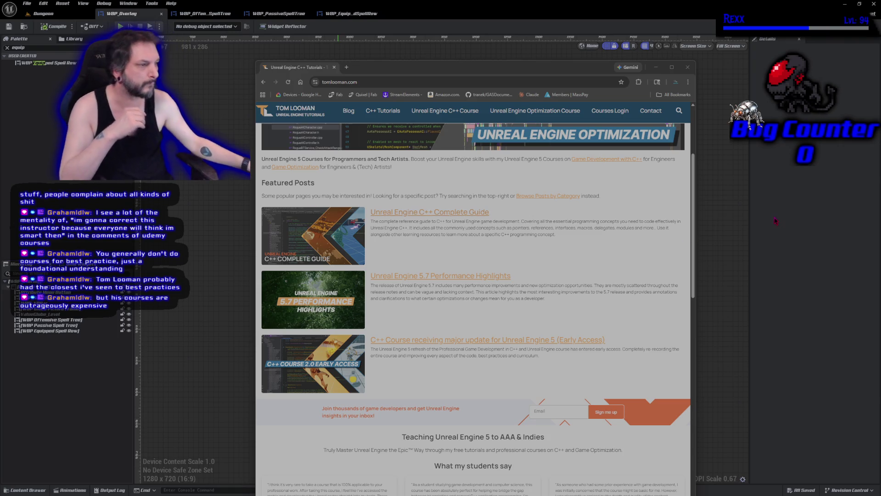
scroll(606, 303, "up", 3)
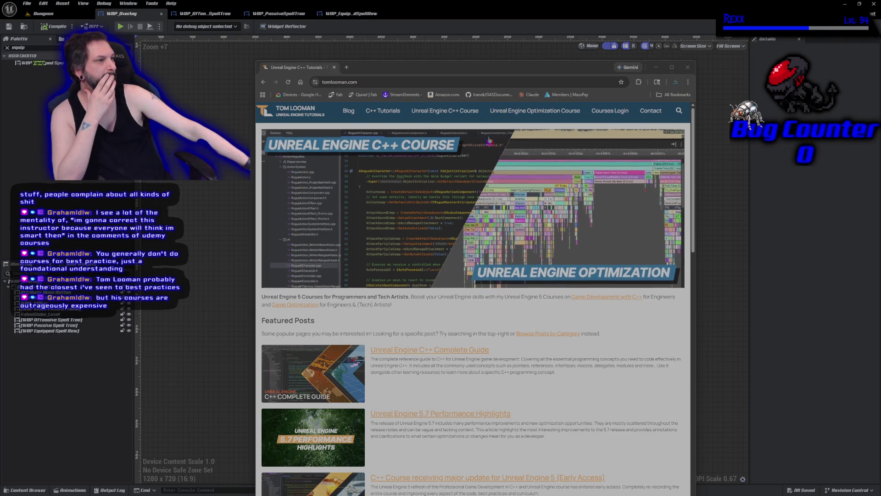
left_click(470, 116)
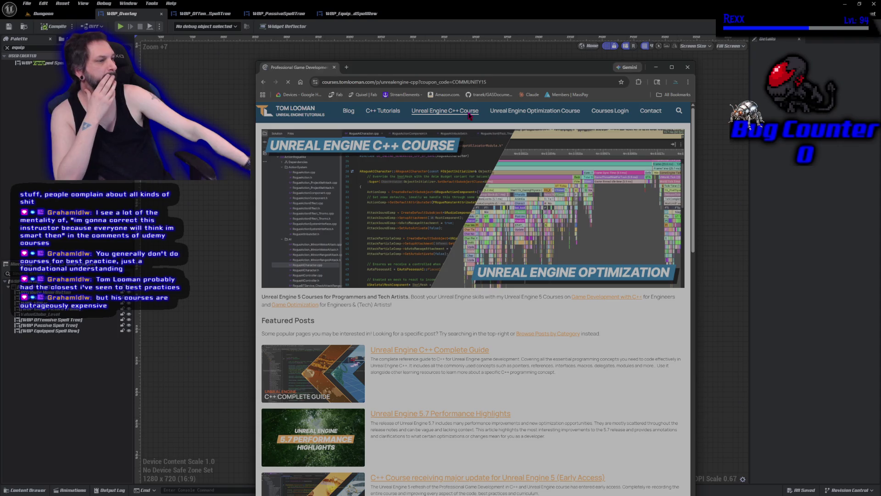
Jump to the C++ course's pricing options, then close the browser tab to return to the editor.
scroll(464, 183, "down", 5)
scroll(459, 226, "up", 5)
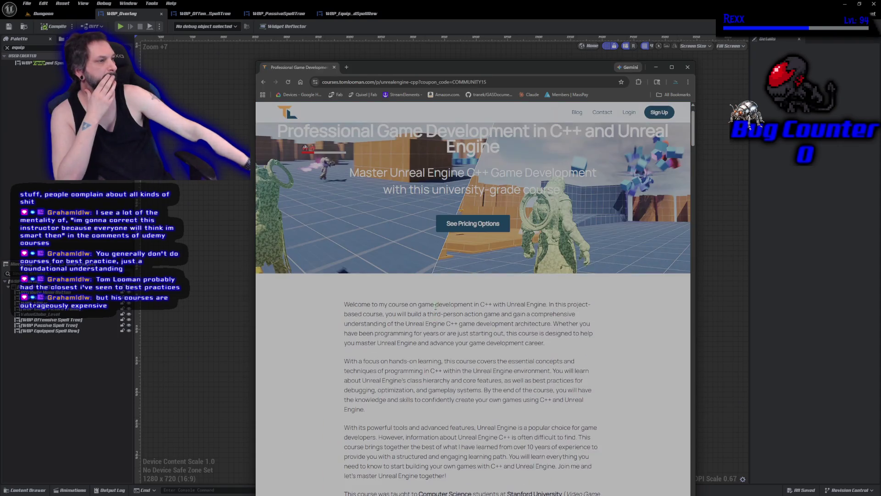
left_click(460, 226)
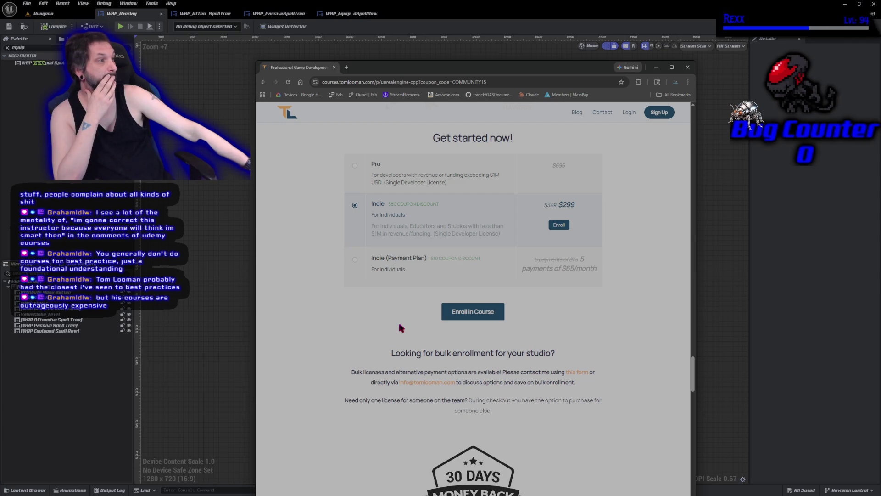
middle_click(309, 72)
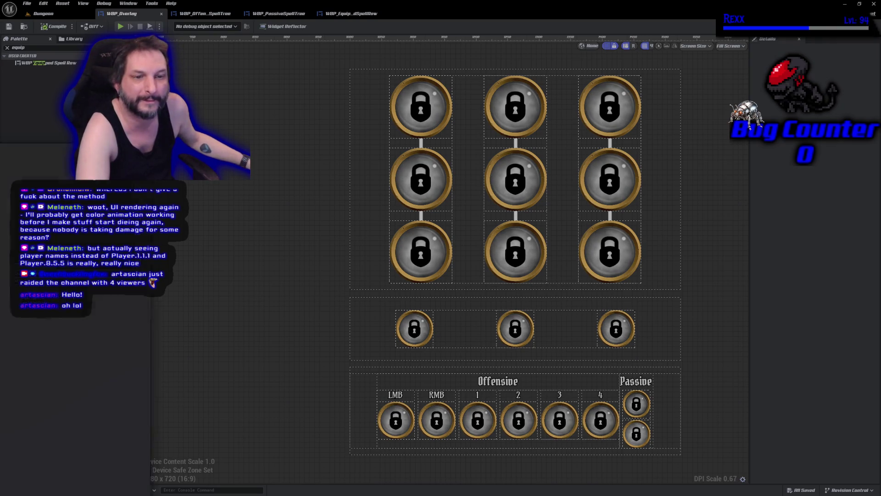
Switch from the Unreal widget designer to the browser showing the raiding channel's page.
key("alt+Tab")
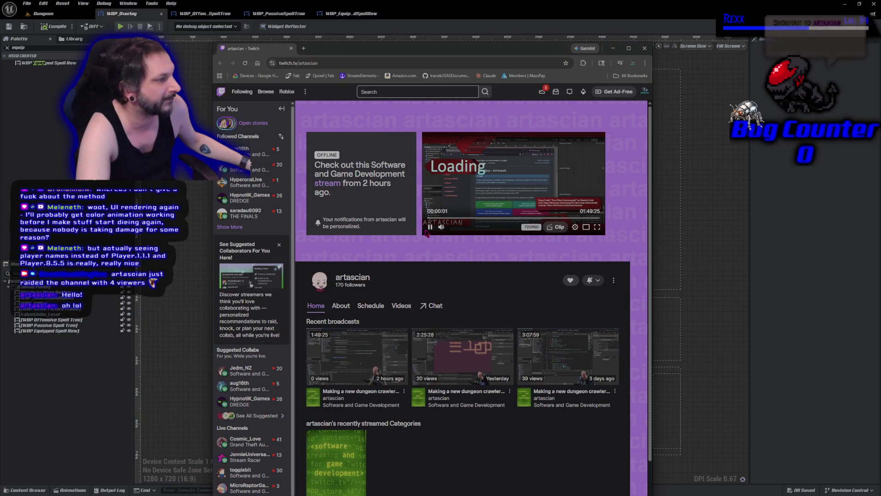
Pause the raiding channel's autoplaying video and scroll through its Twitch page.
left_click(452, 189)
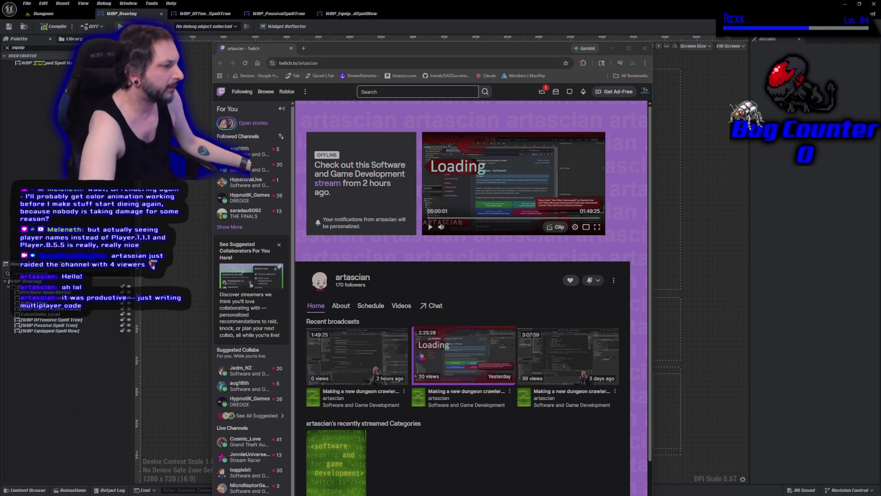
mouse_move(239, 152)
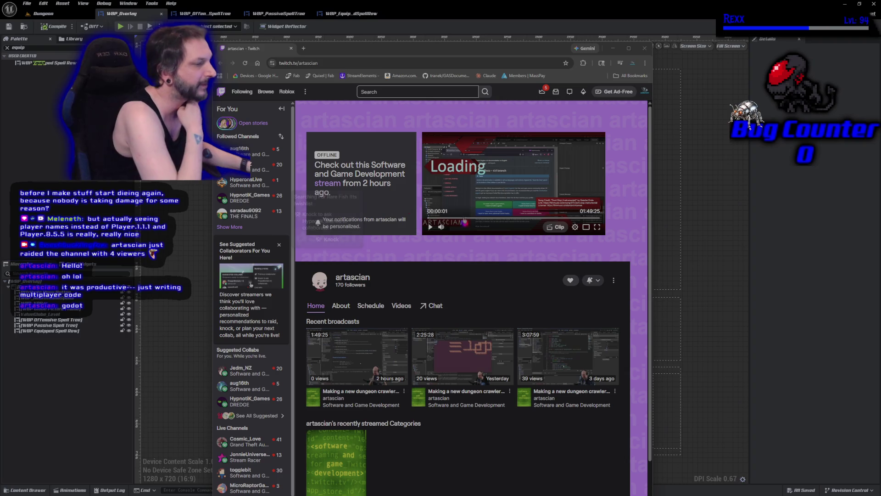
scroll(459, 289, "down", 2)
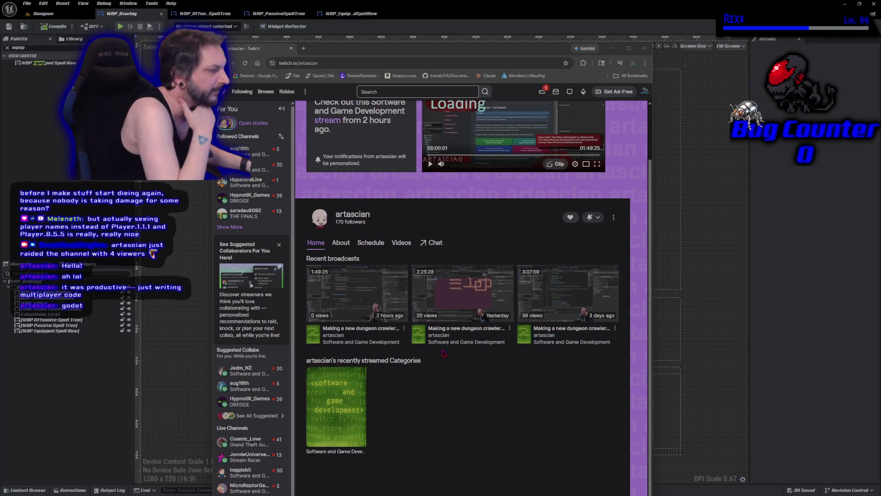
scroll(442, 432, "up", 2)
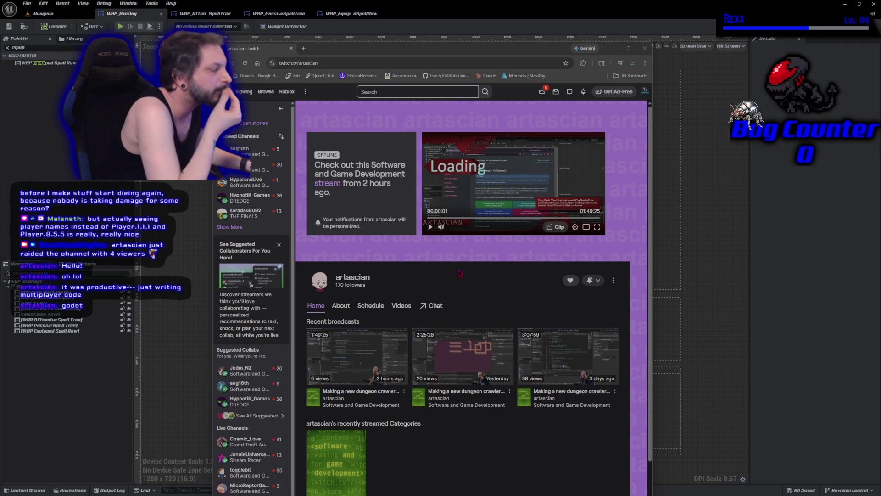
Bring the day 6 broadcast back from picture-in-picture and play it fullscreen.
key("alt+Tab")
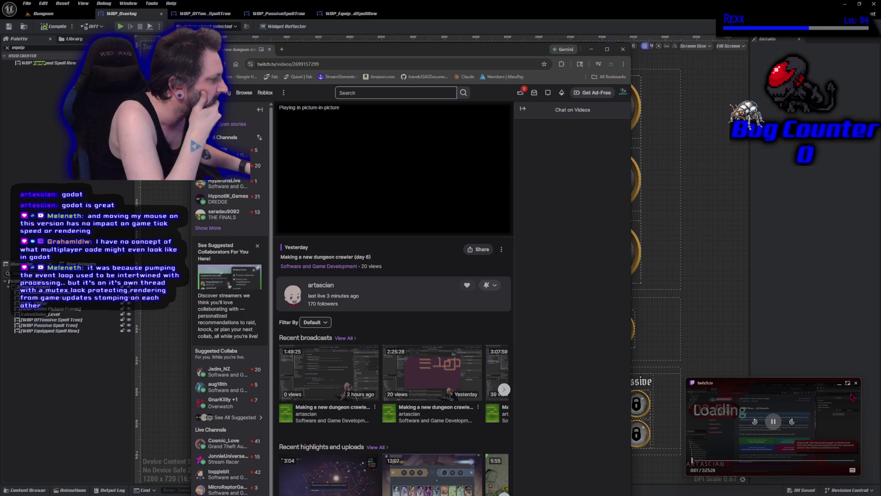
left_click(847, 383)
left_click(505, 232)
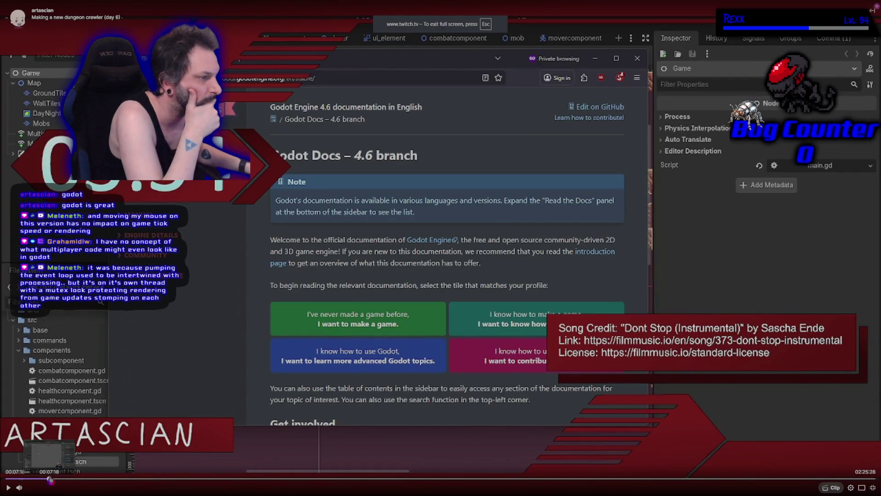
Play the day 6 broadcast from where main.gd is edited, around 00:25:47, then return to Unreal.
left_click(100, 479)
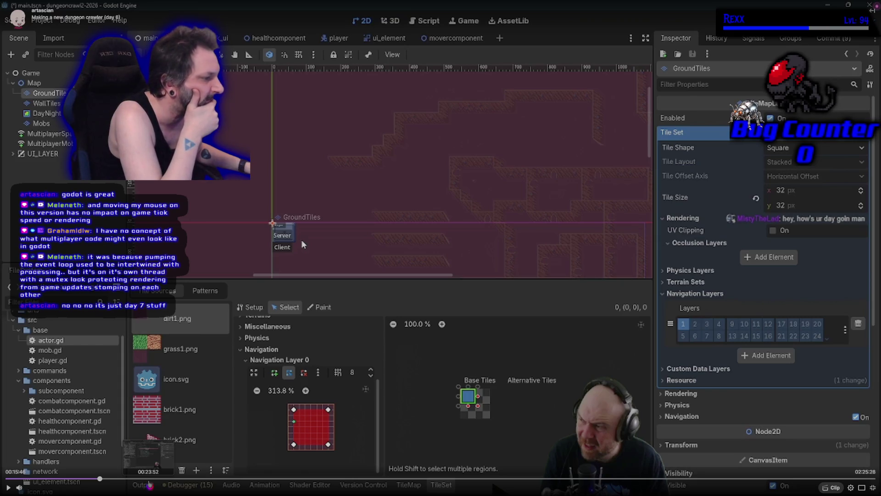
key("space")
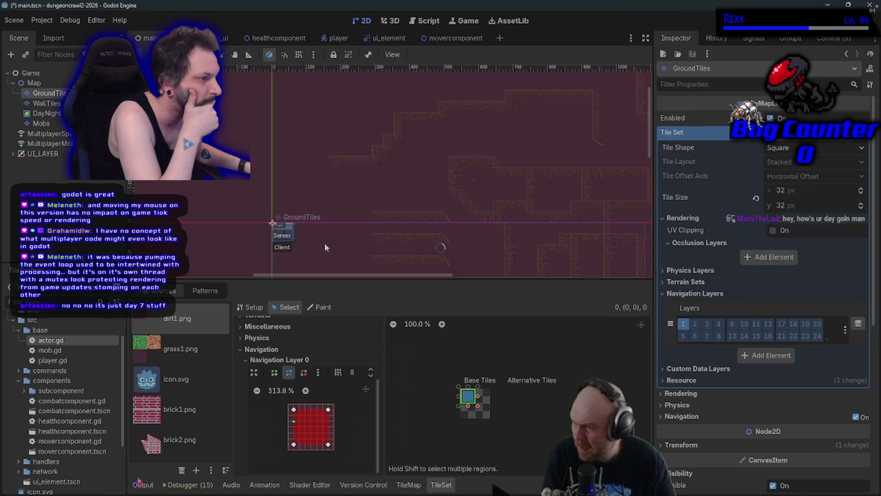
left_click(137, 479)
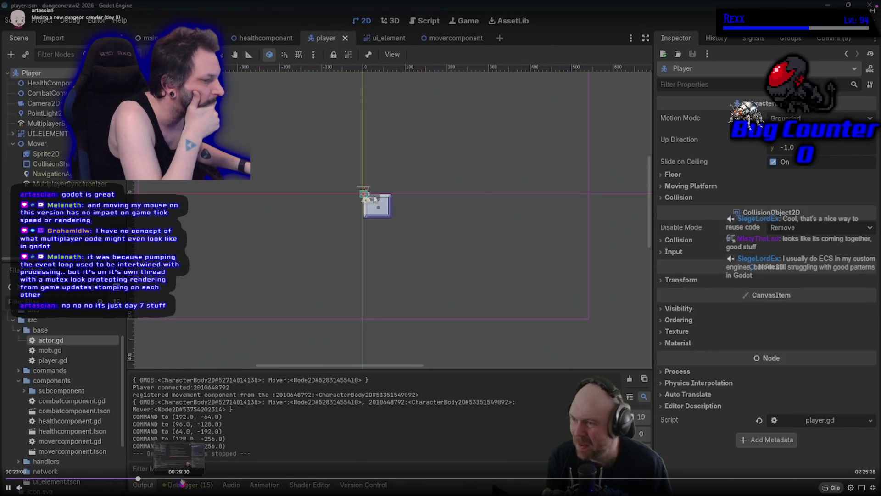
left_click(175, 479)
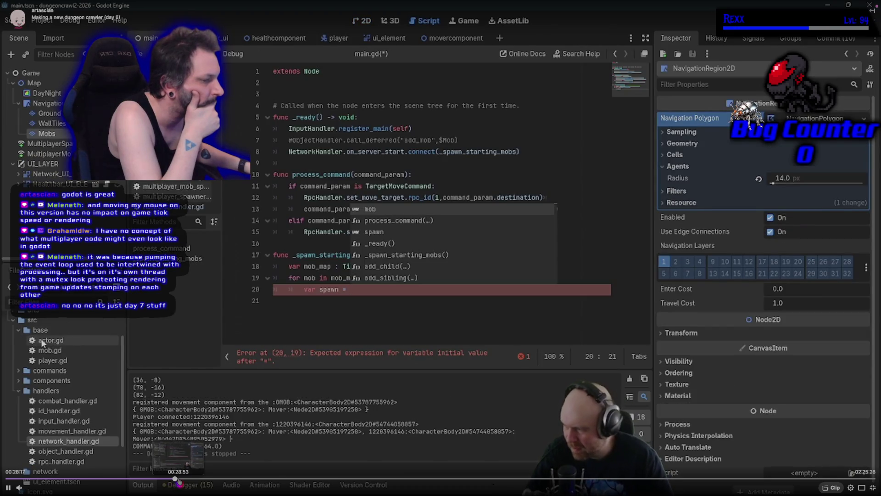
left_click(173, 479)
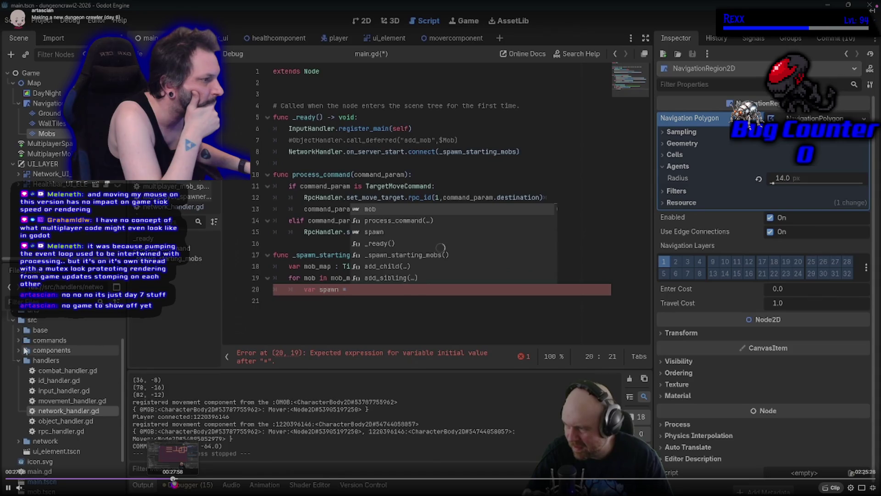
left_click(169, 479)
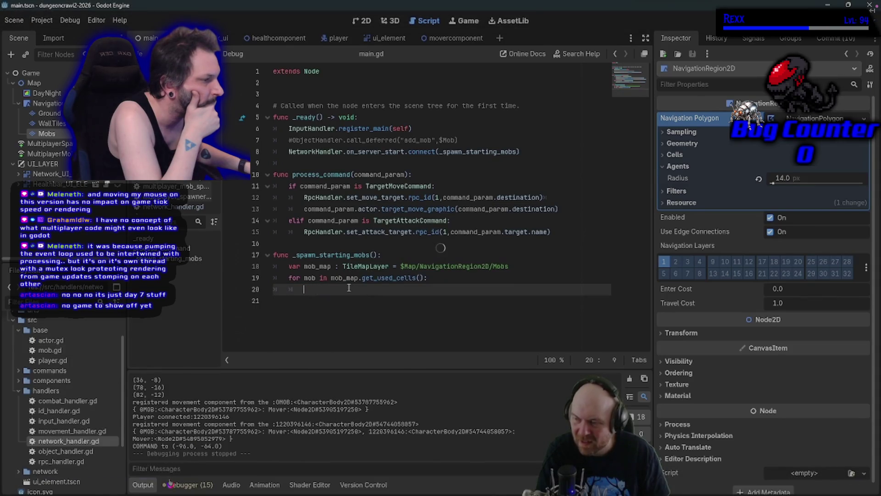
left_click(159, 480)
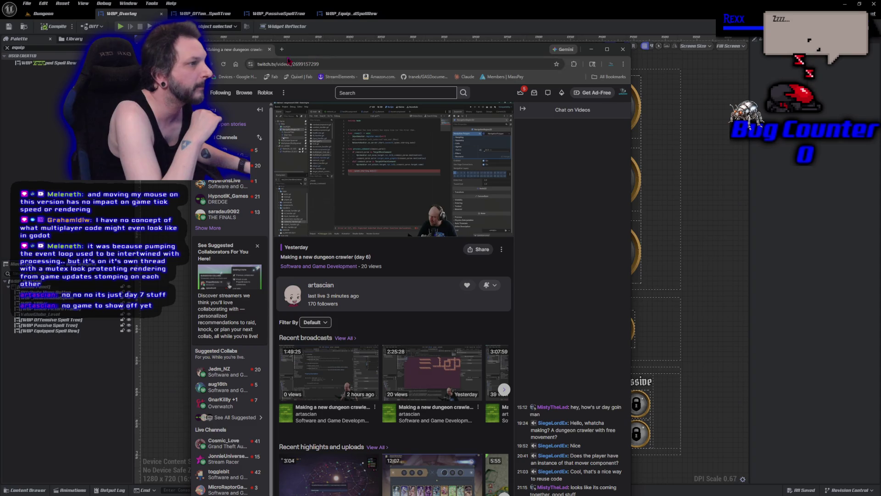
key("alt+Tab")
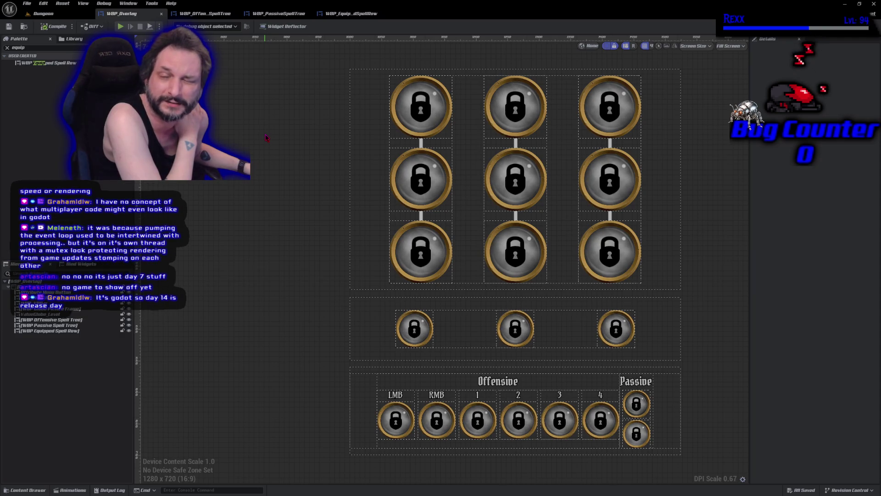
Select the overlay's root canvas, visit the Dungeon level tab, and return to WBP_Overlay.
left_click(292, 187)
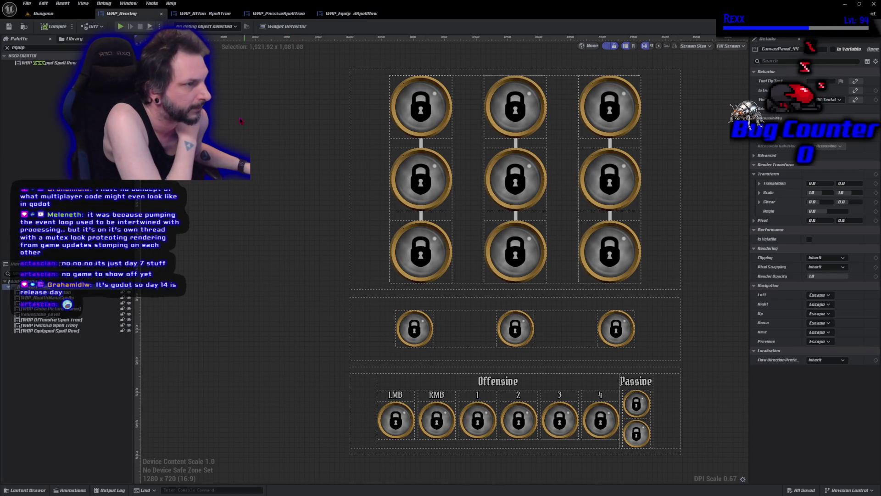
left_click(44, 13)
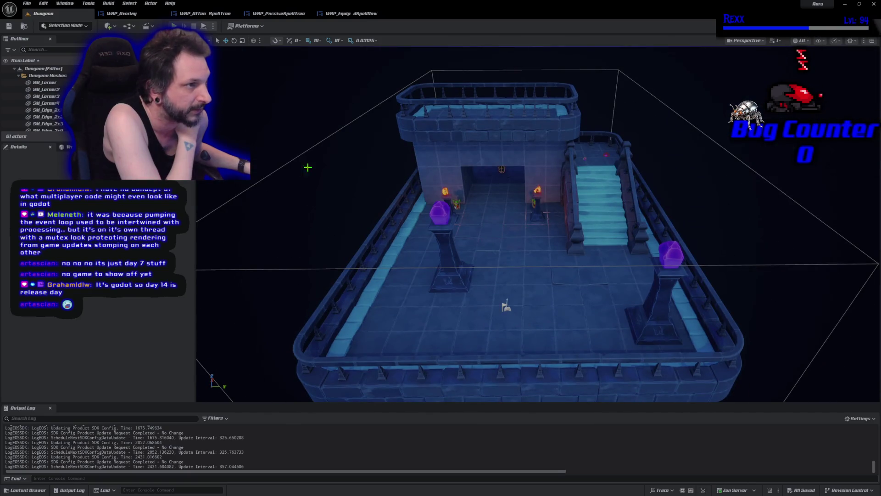
left_click(122, 13)
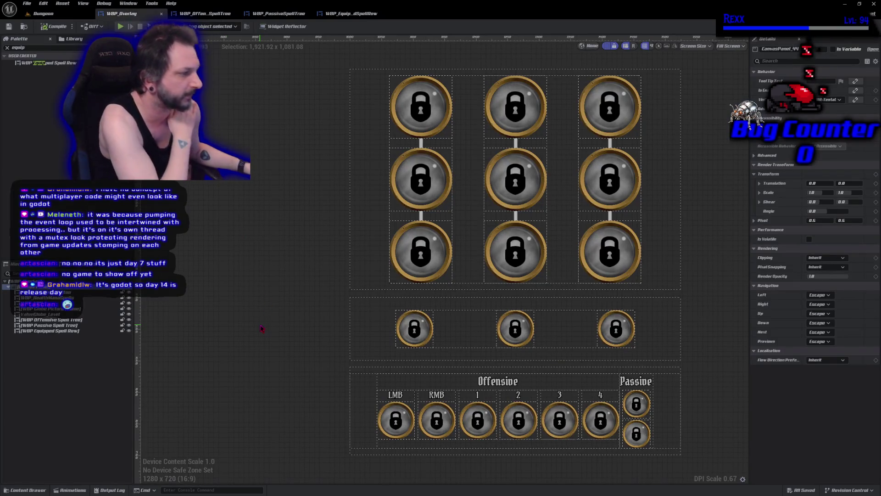